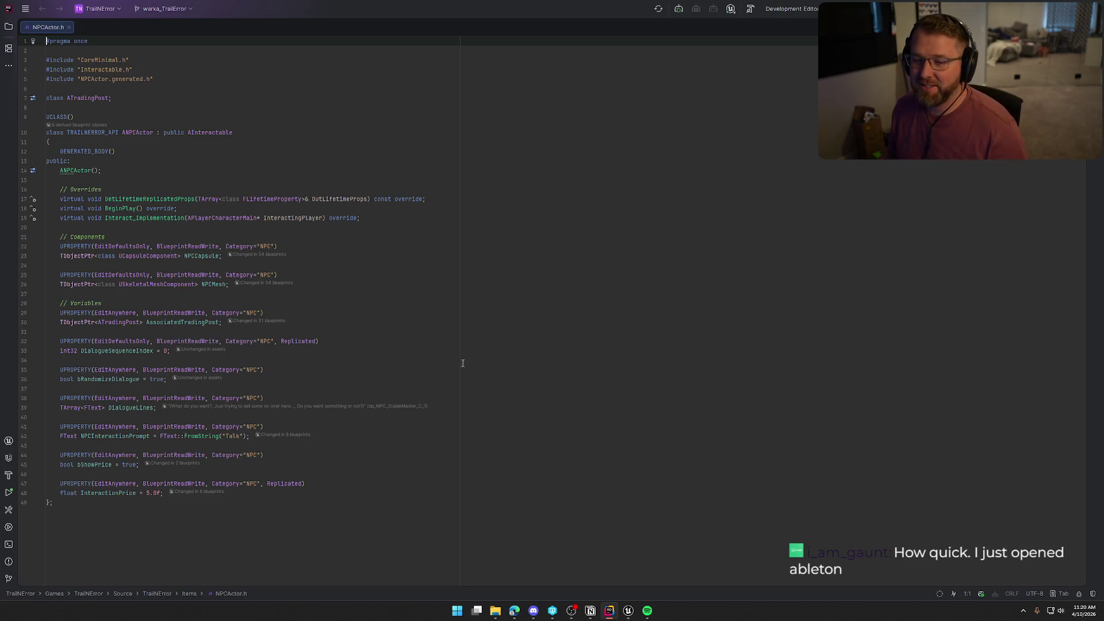
# Step: Jump to the Interact_Implementation definition and show NPCActor.cpp split beside NPCActor.h
pyautogui.click(74, 510)
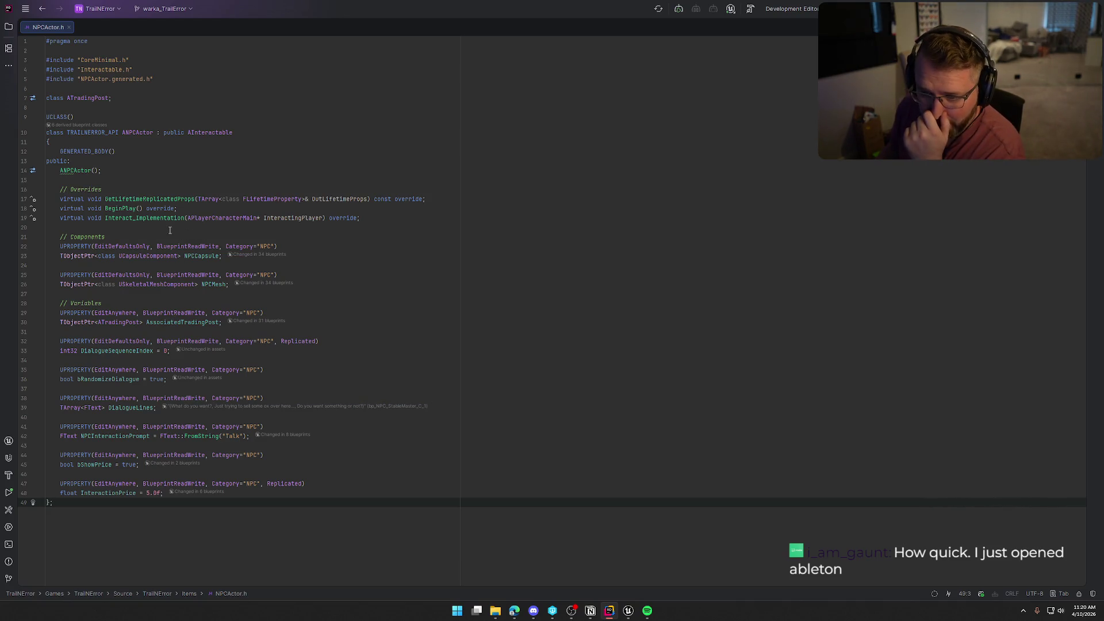
pyautogui.click(133, 218)
pyautogui.press('F12')
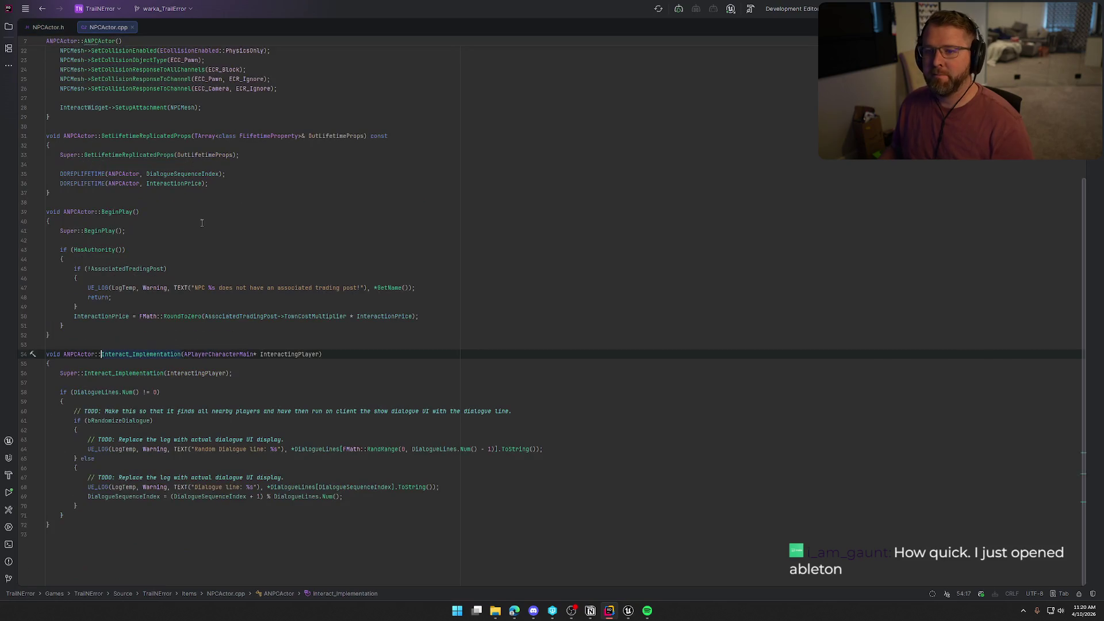
pyautogui.moveTo(98, 25); pyautogui.dragTo(832, 231)
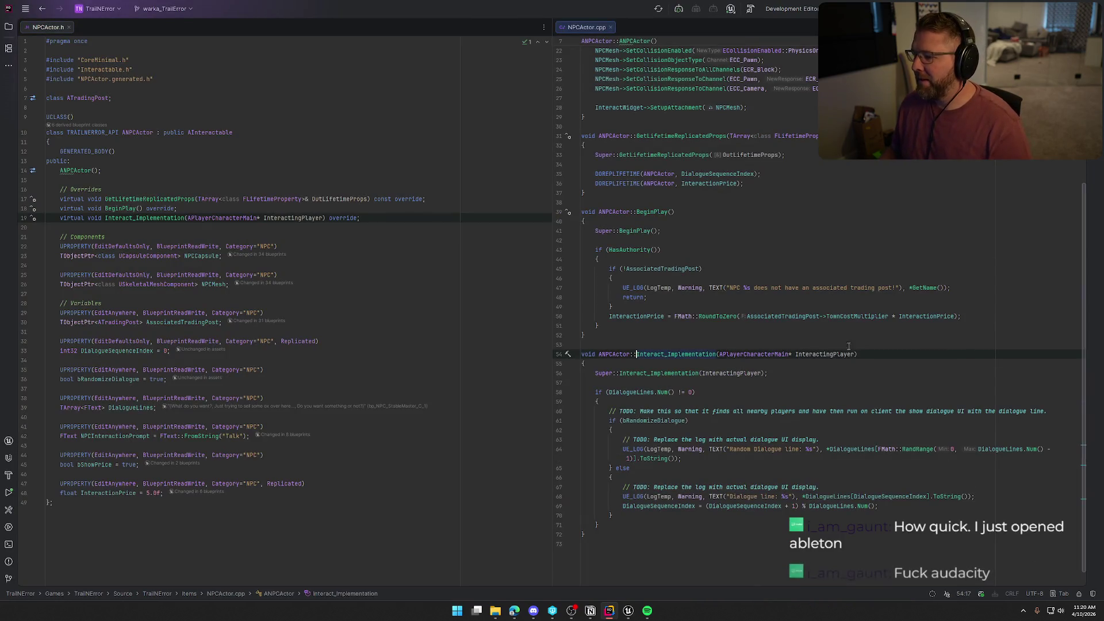
pyautogui.scroll(-1, 847, 364)
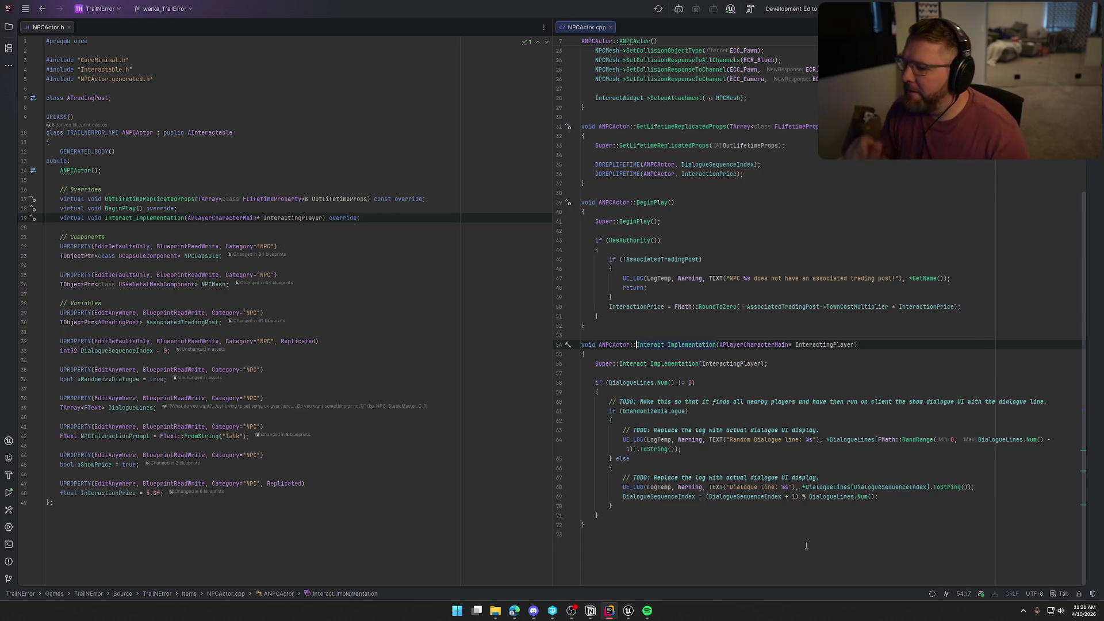
# Step: Delete the dialogue if-block in Interact_Implementation and the three dialogue property declarations in the header
pyautogui.click(595, 382)
pyautogui.keyDown('shift'); pyautogui.click(599, 515); pyautogui.keyUp('shift')
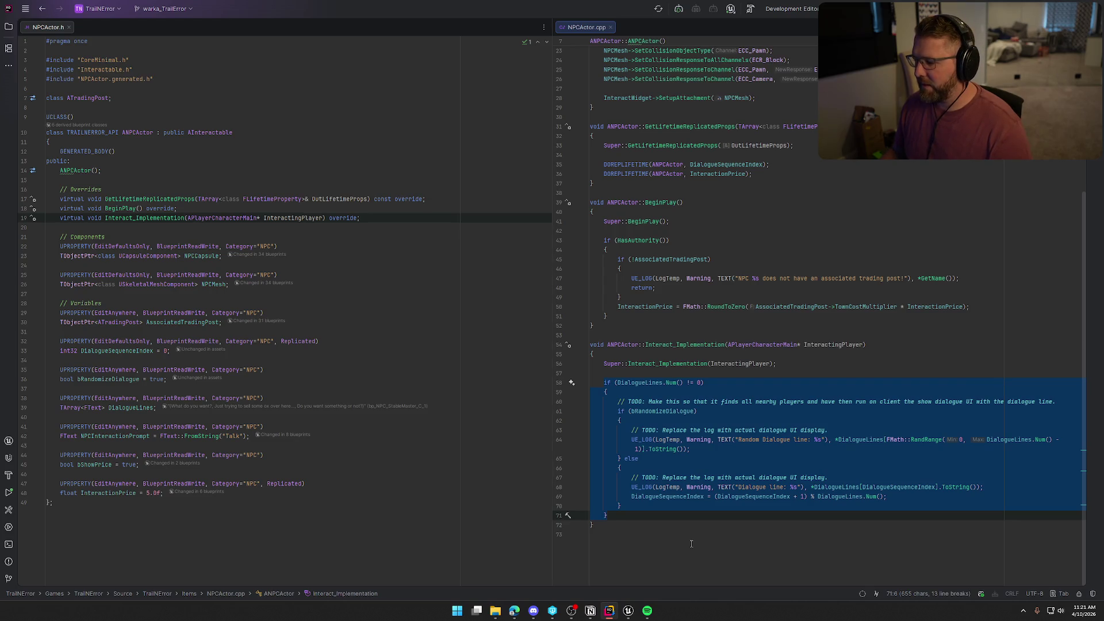
pyautogui.press('BackSpace')
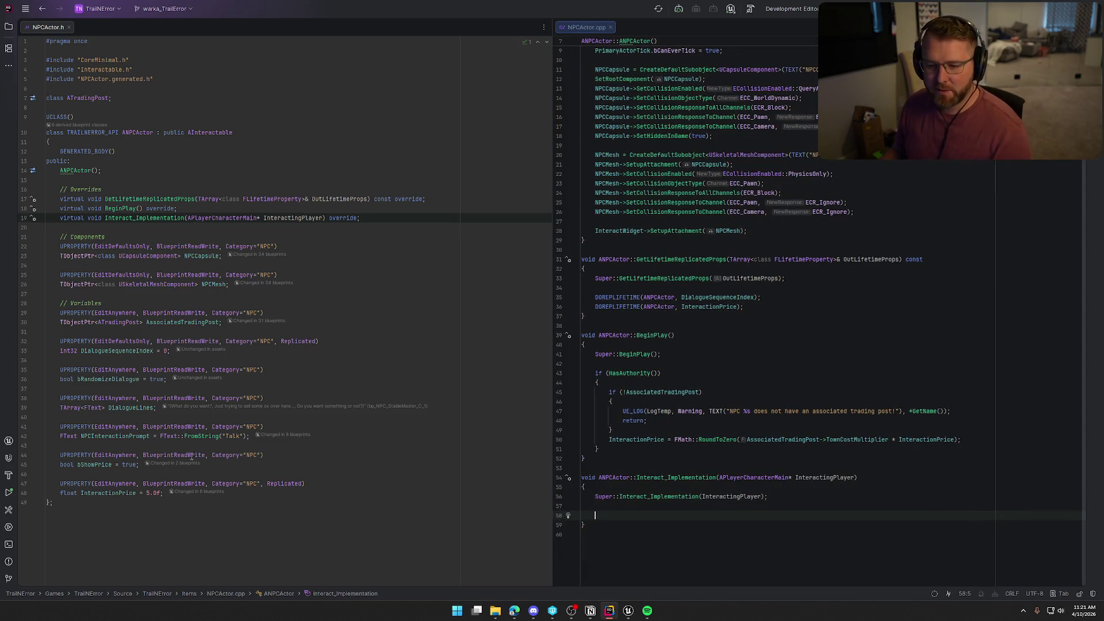
pyautogui.click(170, 351)
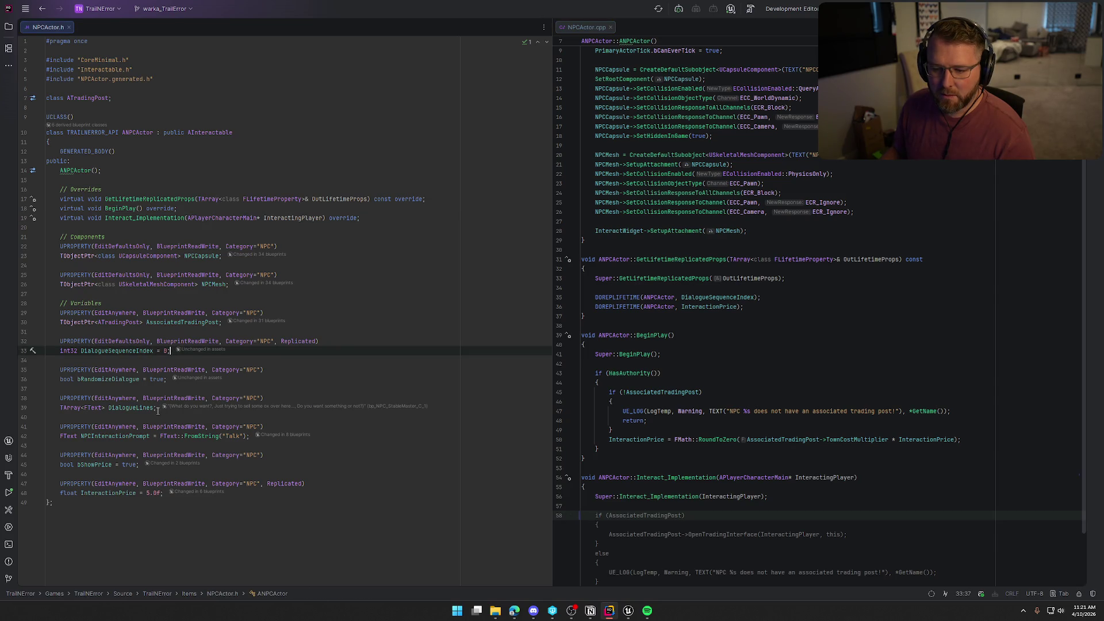
pyautogui.moveTo(158, 410); pyautogui.dragTo(6, 343)
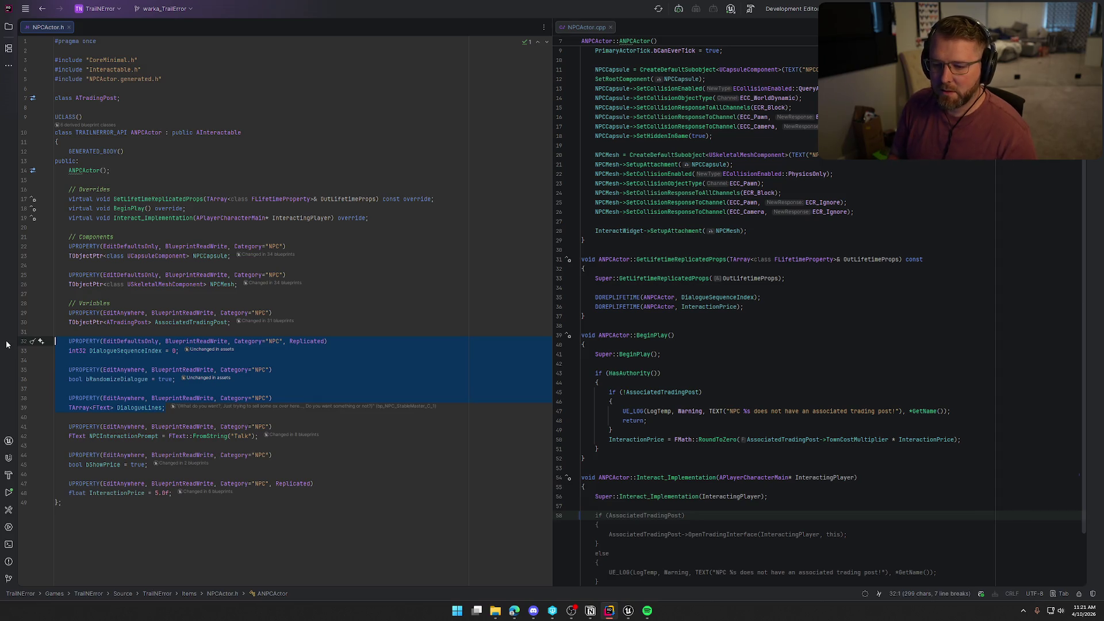
pyautogui.press('BackSpace')
pyautogui.press('BackSpace')
pyautogui.press('BackSpace')
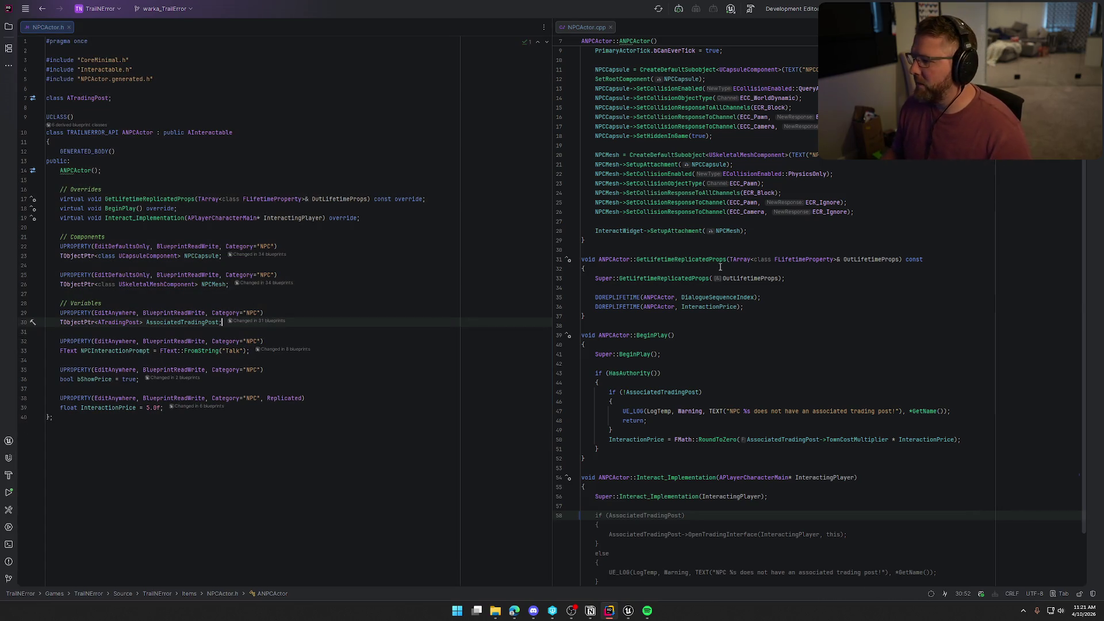
pyautogui.scroll(3, 720, 267)
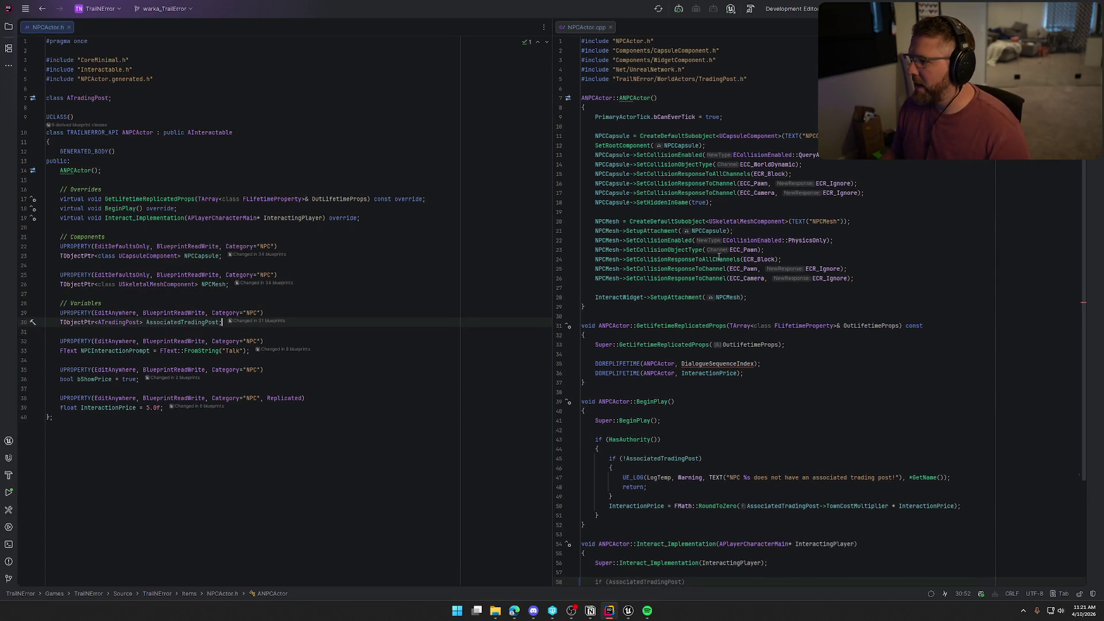
# Step: Remove the DialogueSequenceIndex DOREPLIFETIME line so only InteractionPrice replicates
pyautogui.click(784, 360)
pyautogui.hotkey('shift', 'Home')
pyautogui.press('BackSpace')
pyautogui.press('BackSpace')
pyautogui.press('BackSpace')
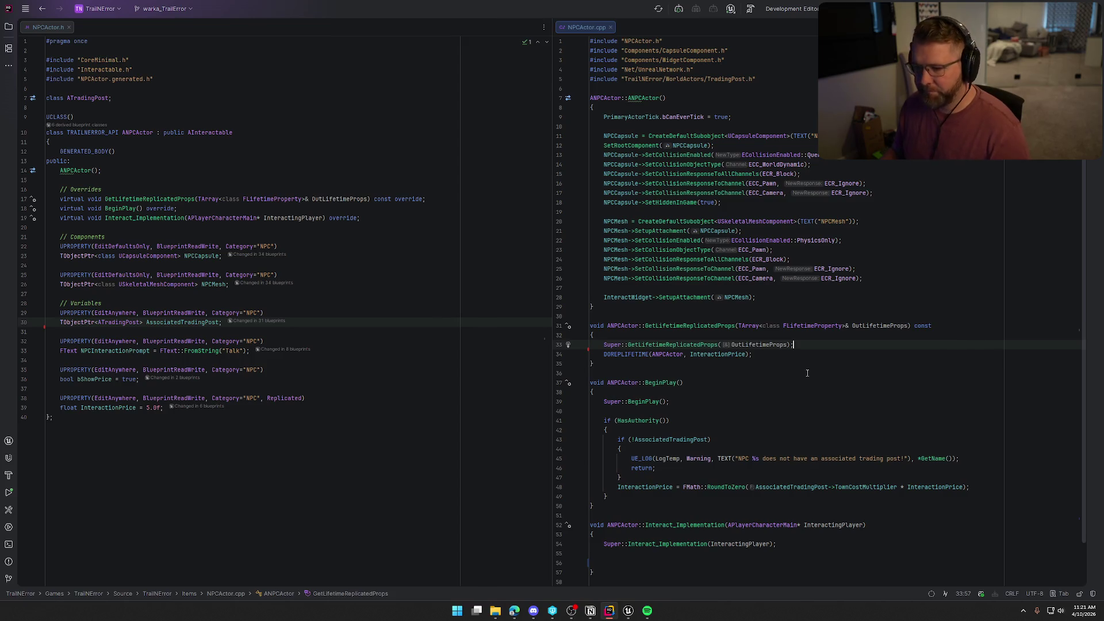
pyautogui.scroll(-2, 807, 373)
pyautogui.click(597, 516)
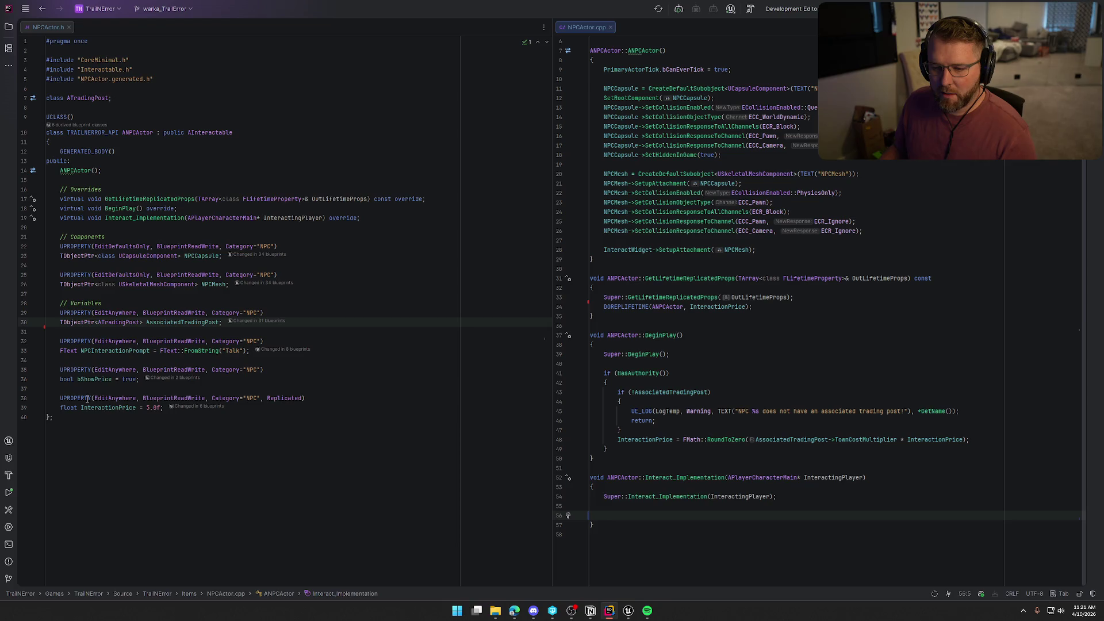
pyautogui.click(225, 323)
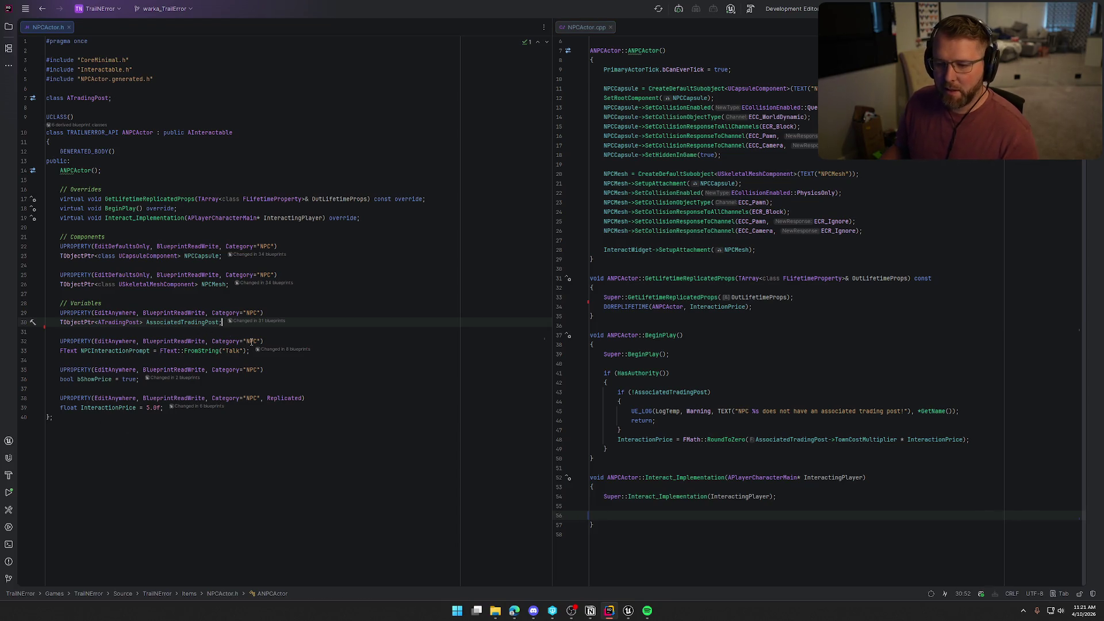
# Step: Declare UPROPERTY(EditAnywhere, BlueprintReadWrite, Category="NPC") TArray<TObjectPtr<USoundBase>> ReactionSounds in NPCActor.h
pyautogui.click(252, 351)
pyautogui.press('Return')
pyautogui.press('Return')
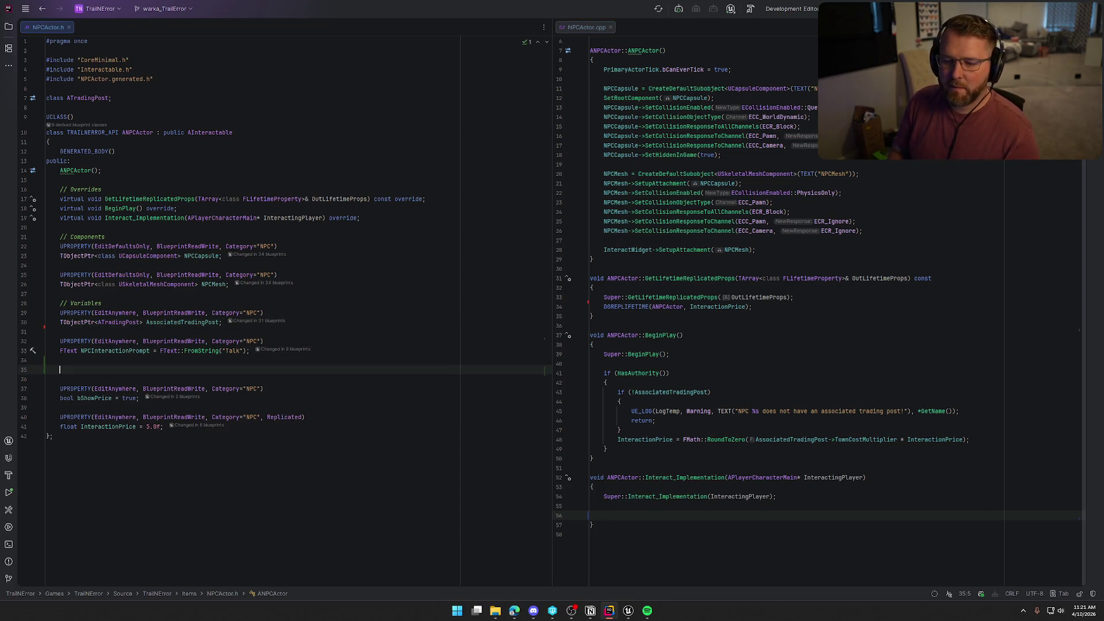
pyautogui.write('UPRO')
pyautogui.press('Return')
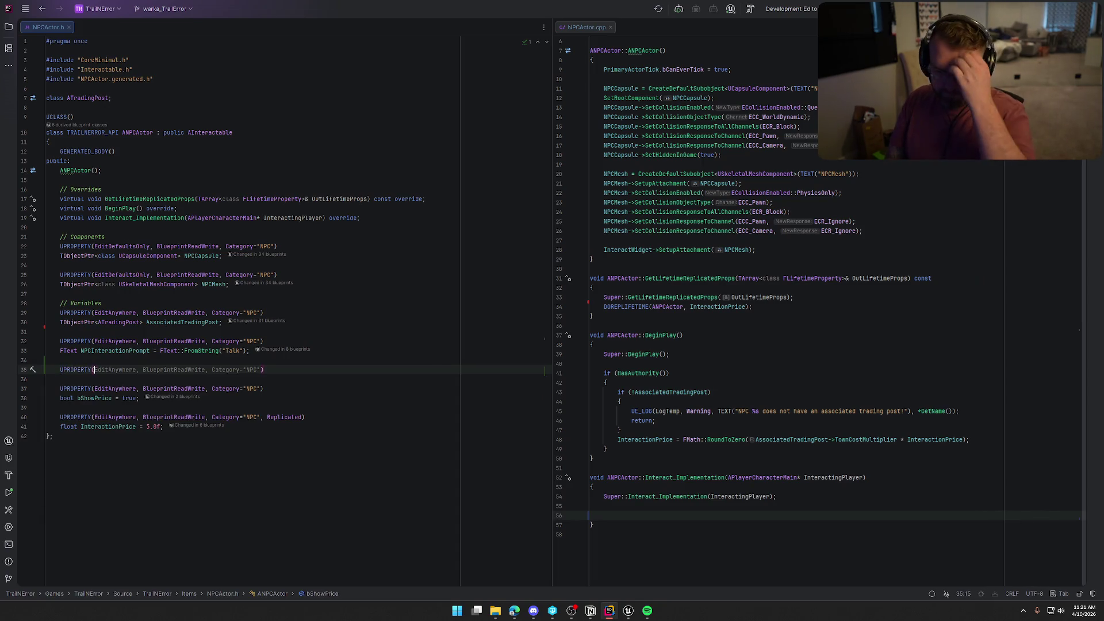
pyautogui.press('Tab')
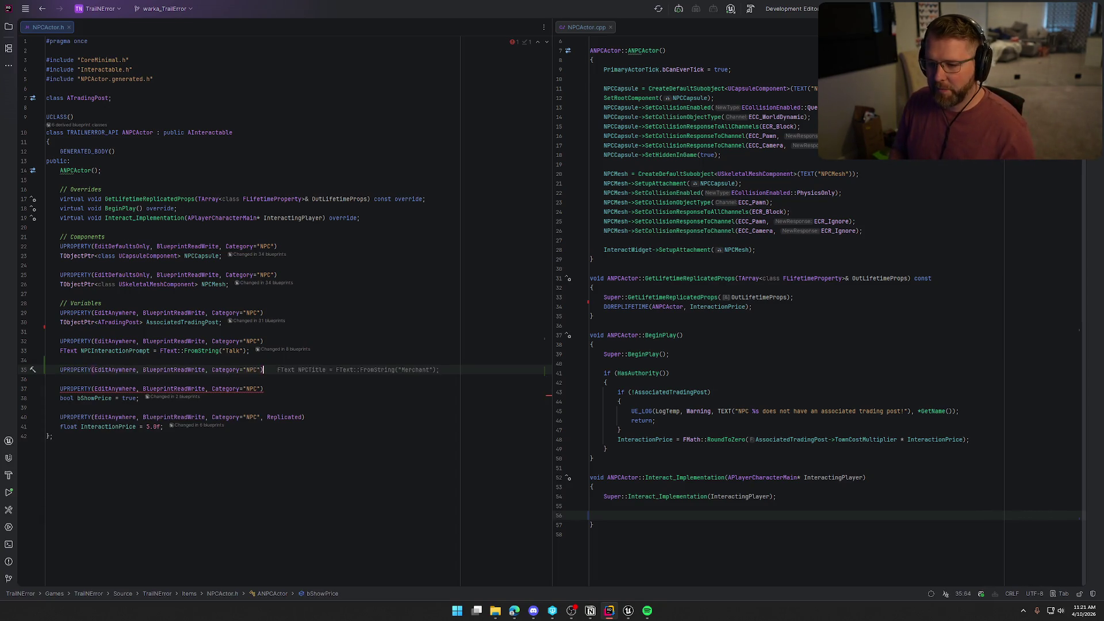
pyautogui.press('Return')
pyautogui.write('TArray')
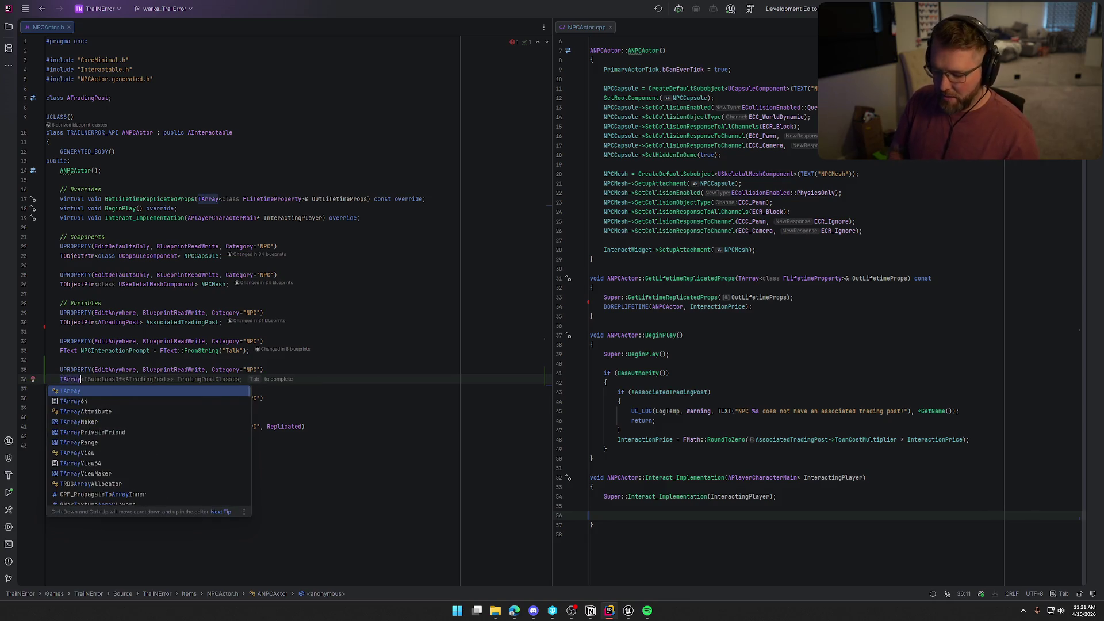
pyautogui.press('Return')
pyautogui.write('<cla')
pyautogui.press('Return')
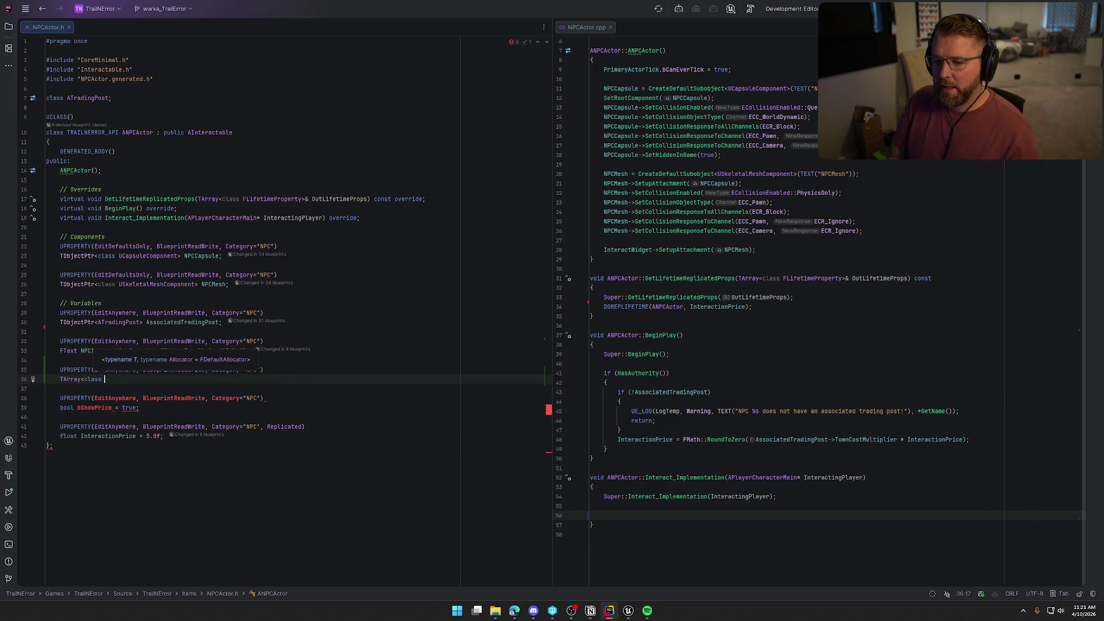
pyautogui.write('T')
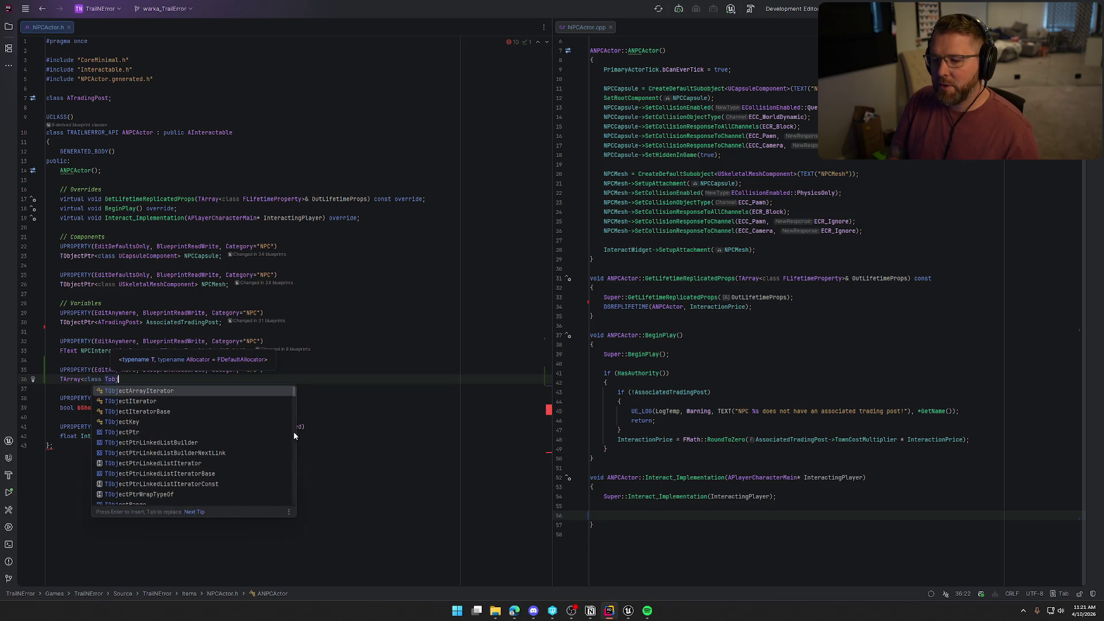
pyautogui.write('Objec')
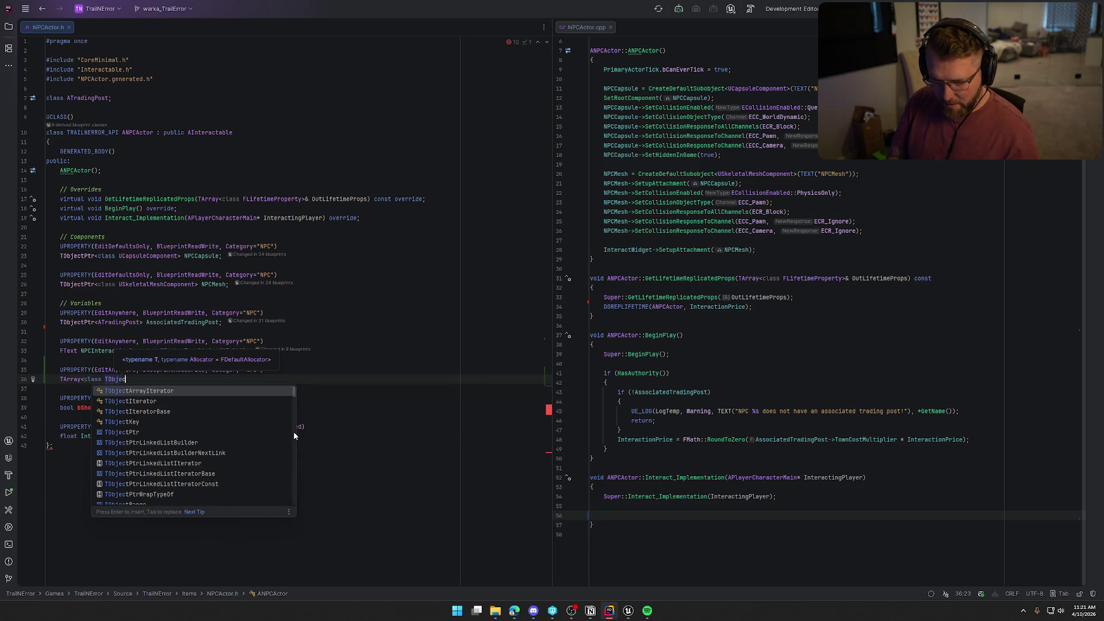
pyautogui.write('tPtr<')
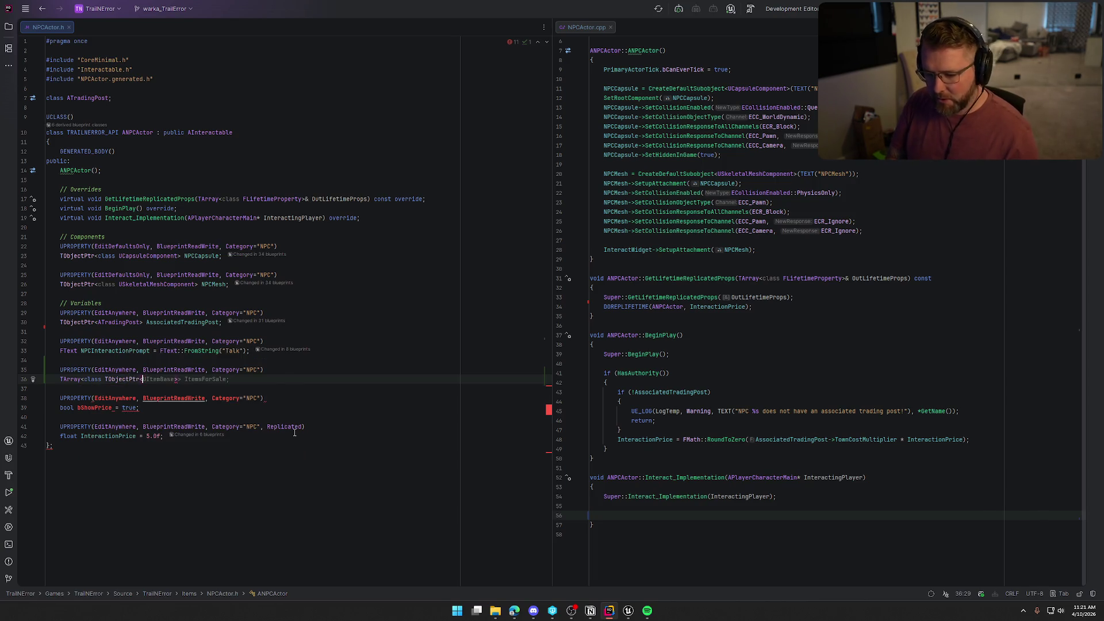
pyautogui.write('U')
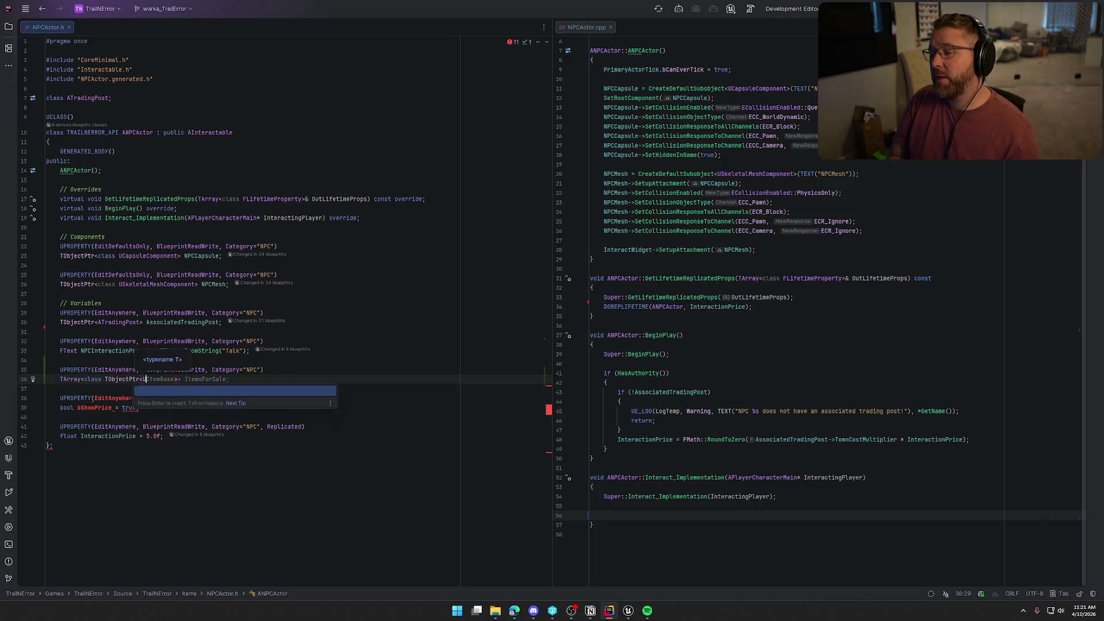
pyautogui.write('Sound')
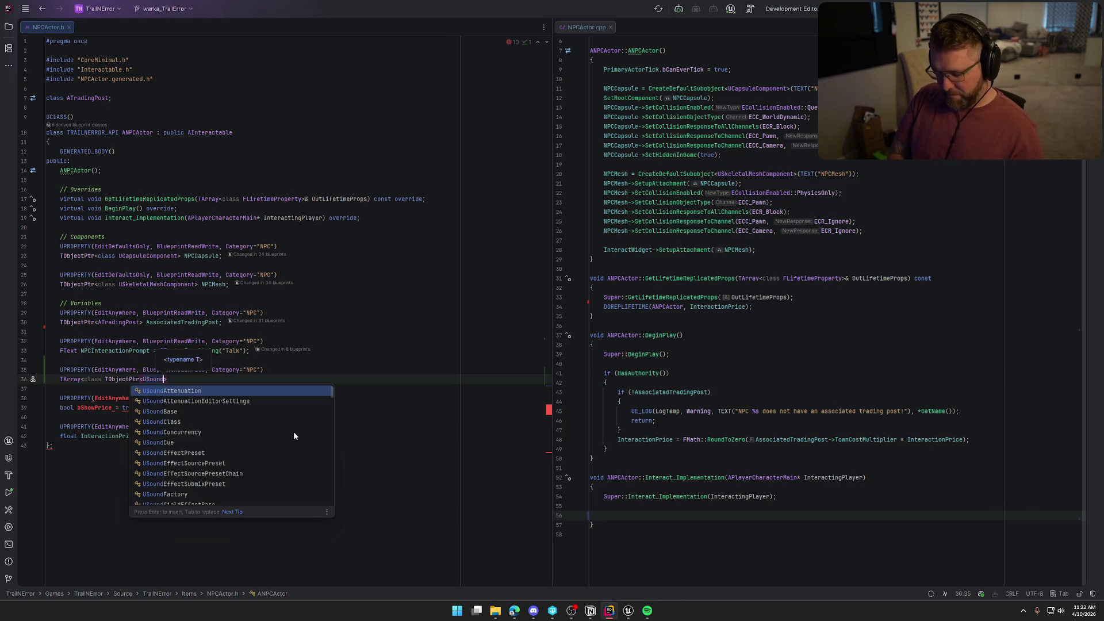
pyautogui.write('Base')
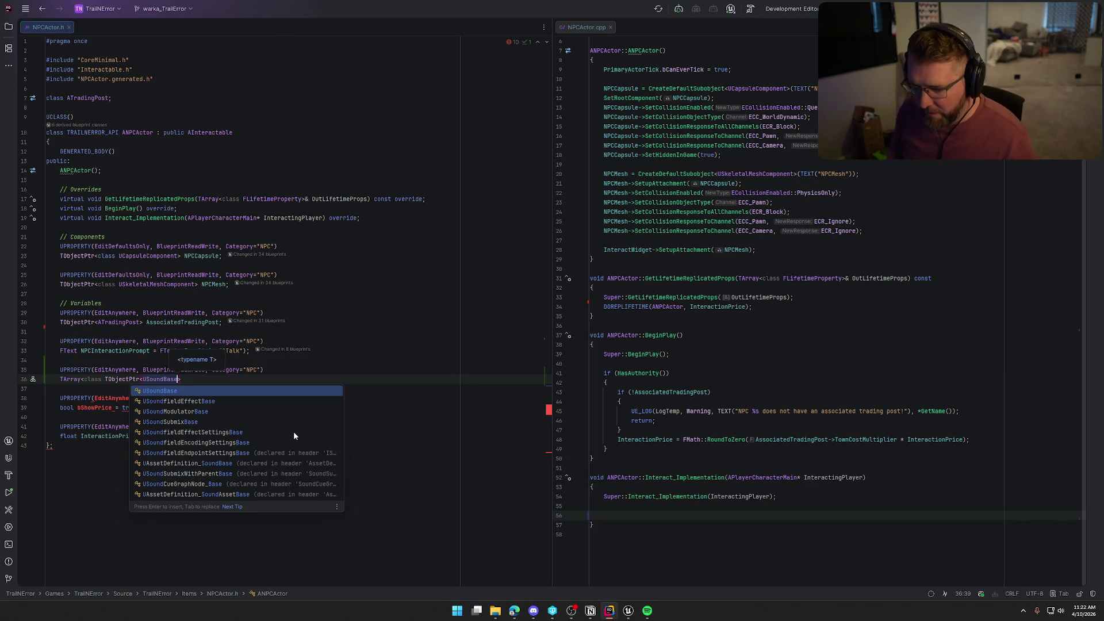
pyautogui.write('>')
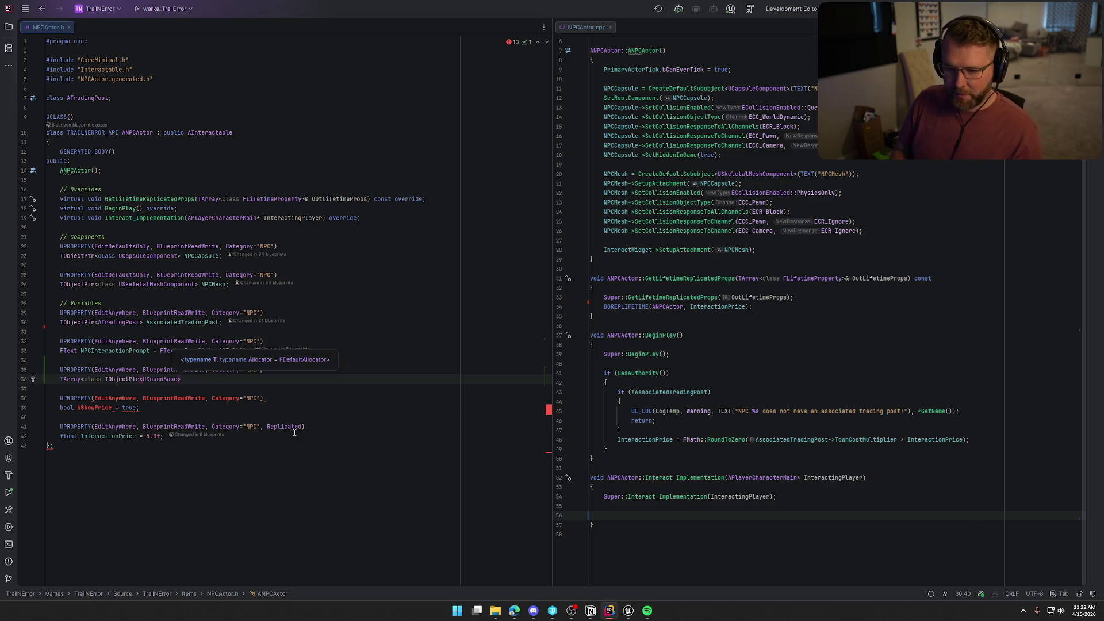
pyautogui.write('> ')
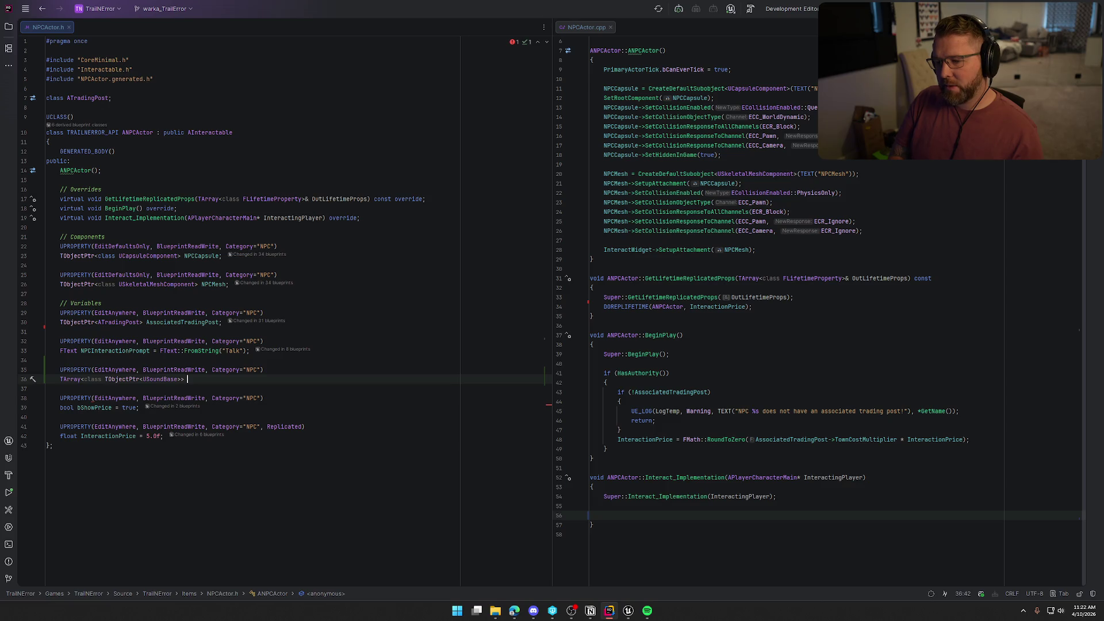
pyautogui.write('Reaction')
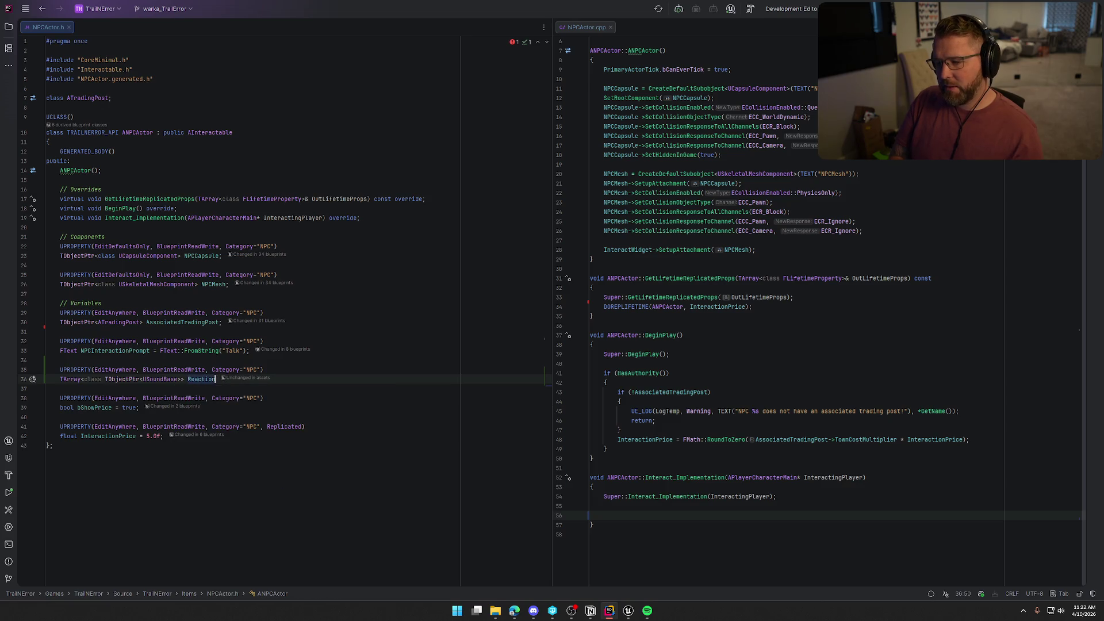
pyautogui.write('Sounds')
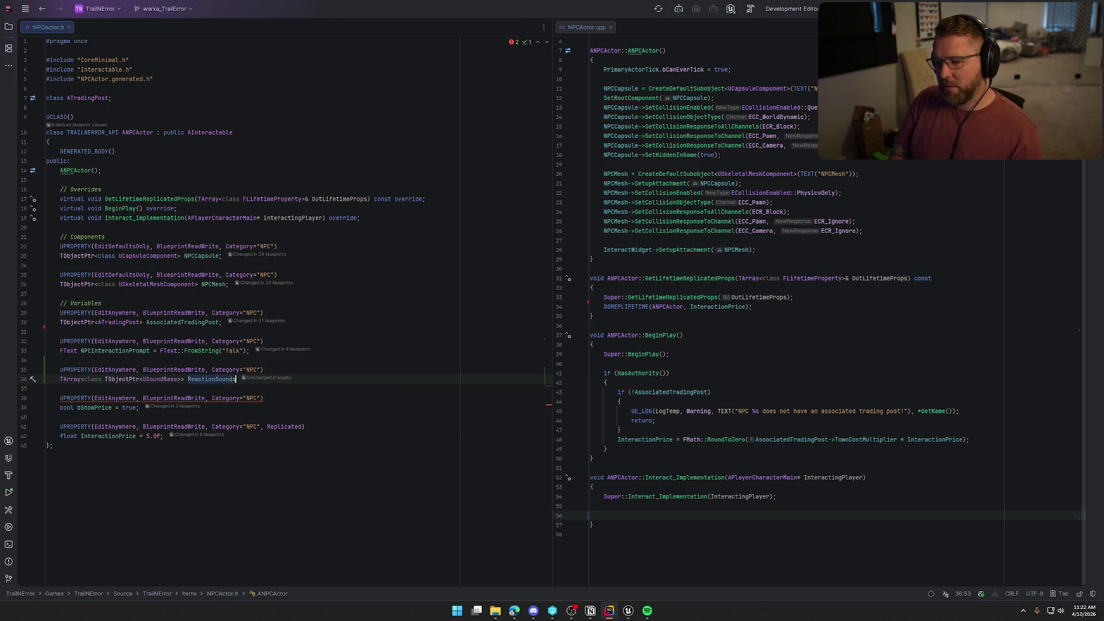
pyautogui.write(';')
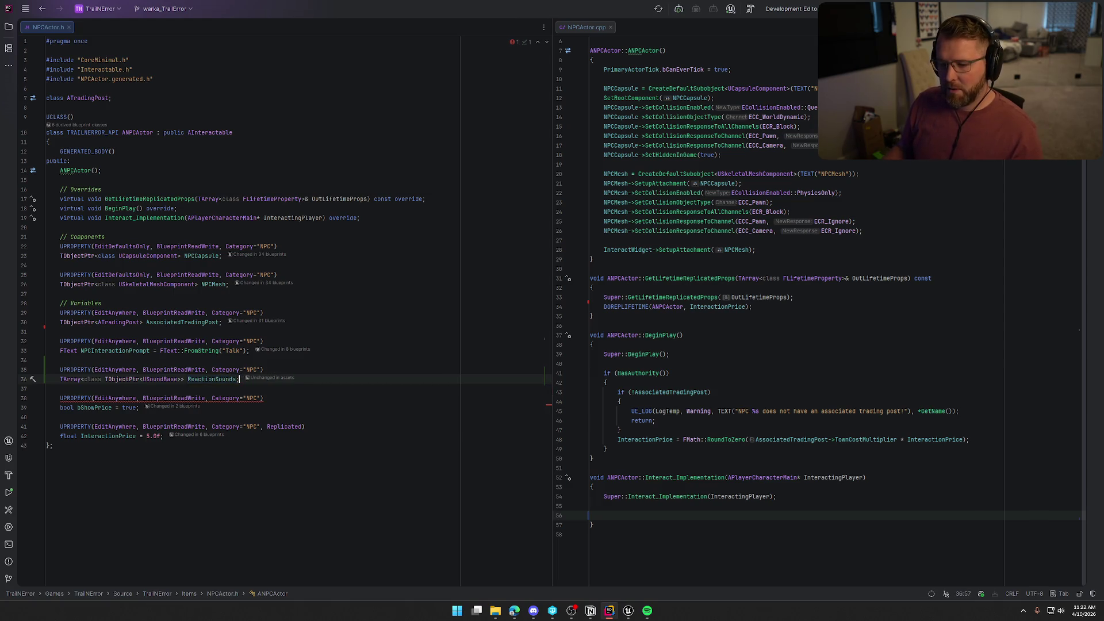
pyautogui.click(612, 530)
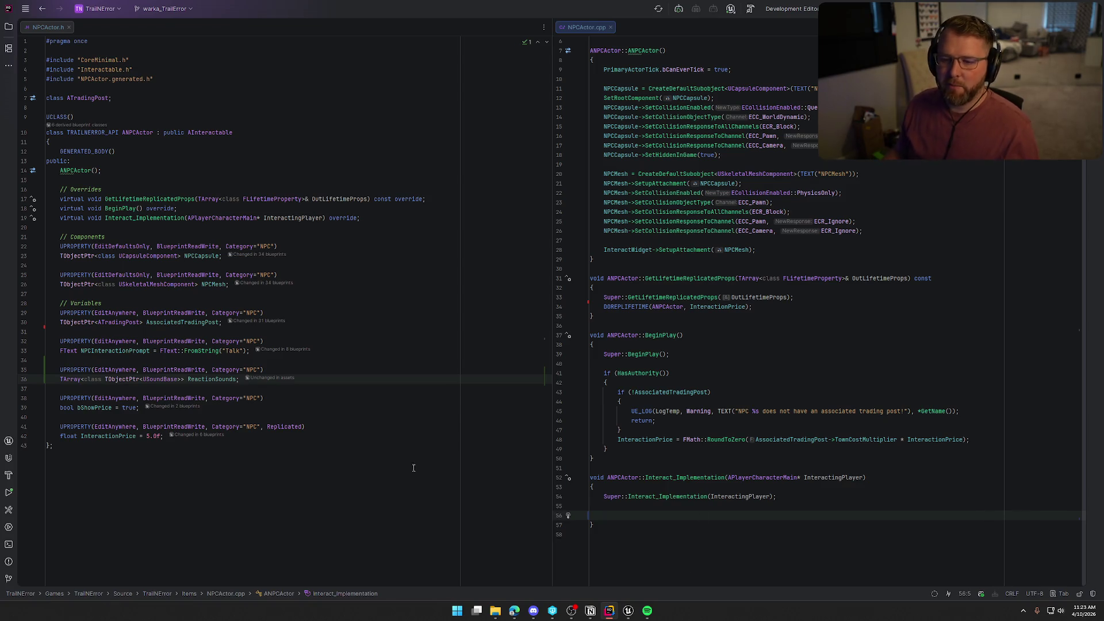
# Step: Below NPCMesh, declare an NPC-category UPROPERTY TObjectPtr<class UAudioComponent> ReactionAudio
pyautogui.click(230, 284)
pyautogui.press('Return')
pyautogui.press('Return')
pyautogui.write('UPROPERTY(EditDefaultsOnly, BlueprintReadWrite, Category="NPC")')
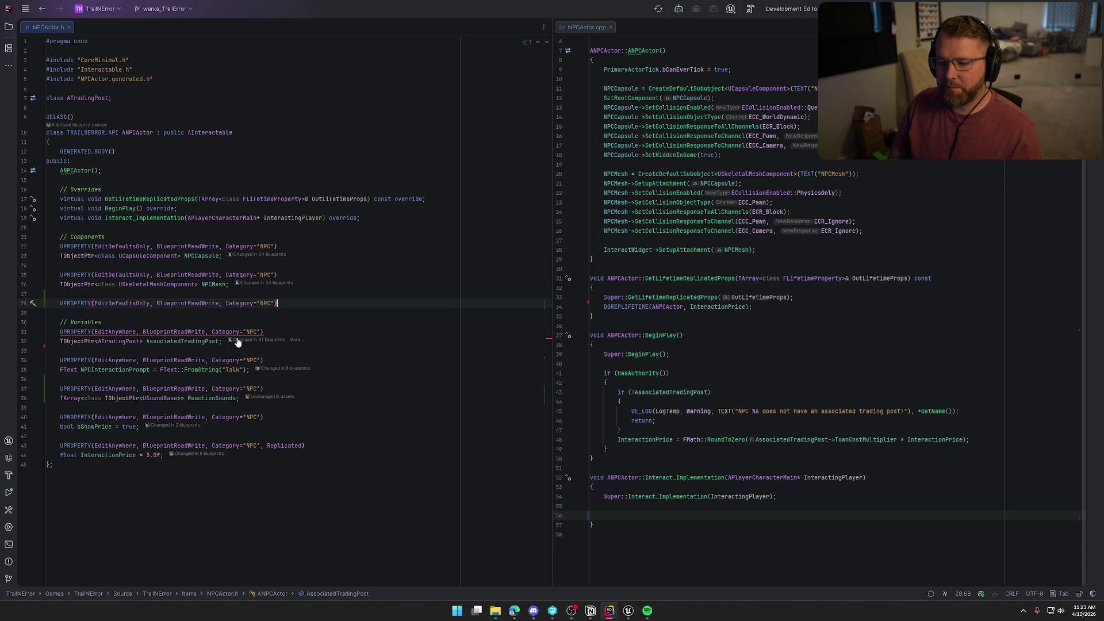
pyautogui.press('Return')
pyautogui.hotkey('ctrl', 'Right')
pyautogui.hotkey('ctrl', 'Right')
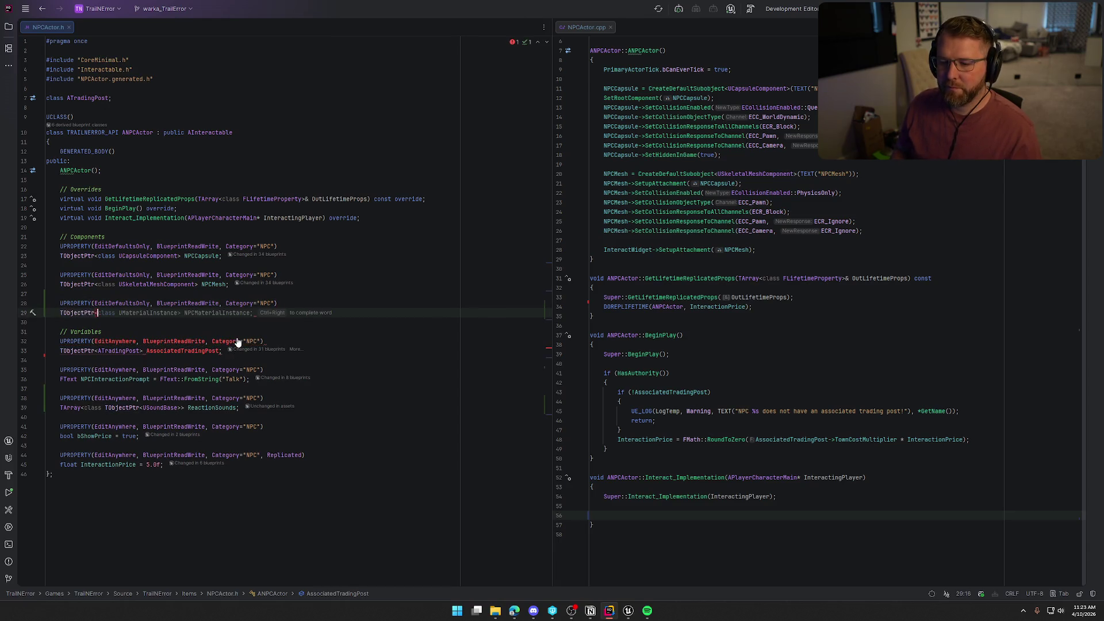
pyautogui.write('class UAudioC')
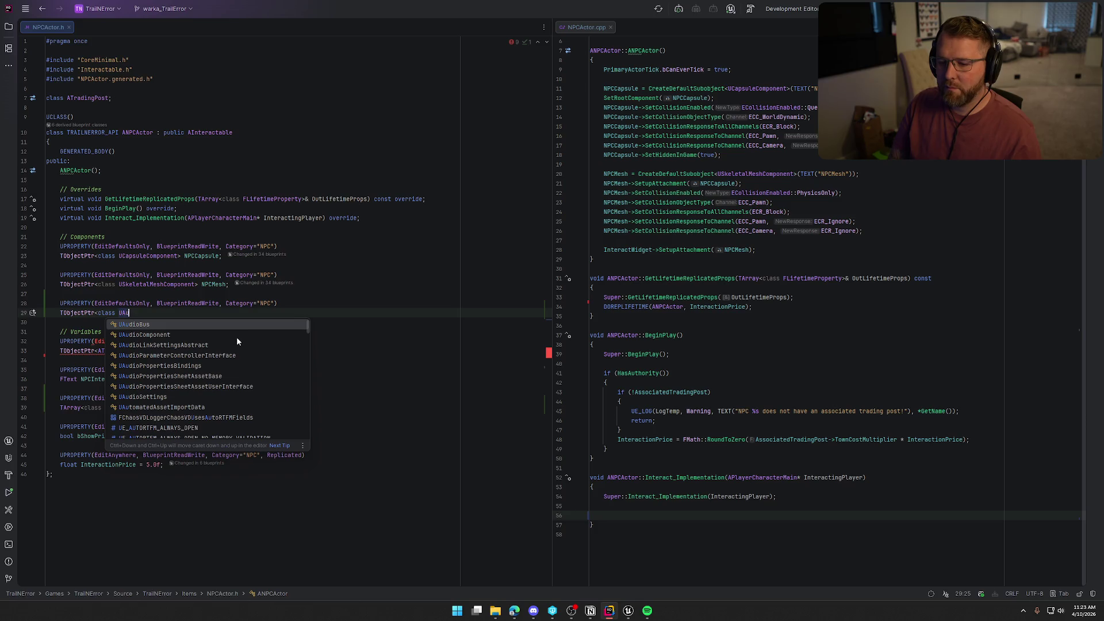
pyautogui.press('Return')
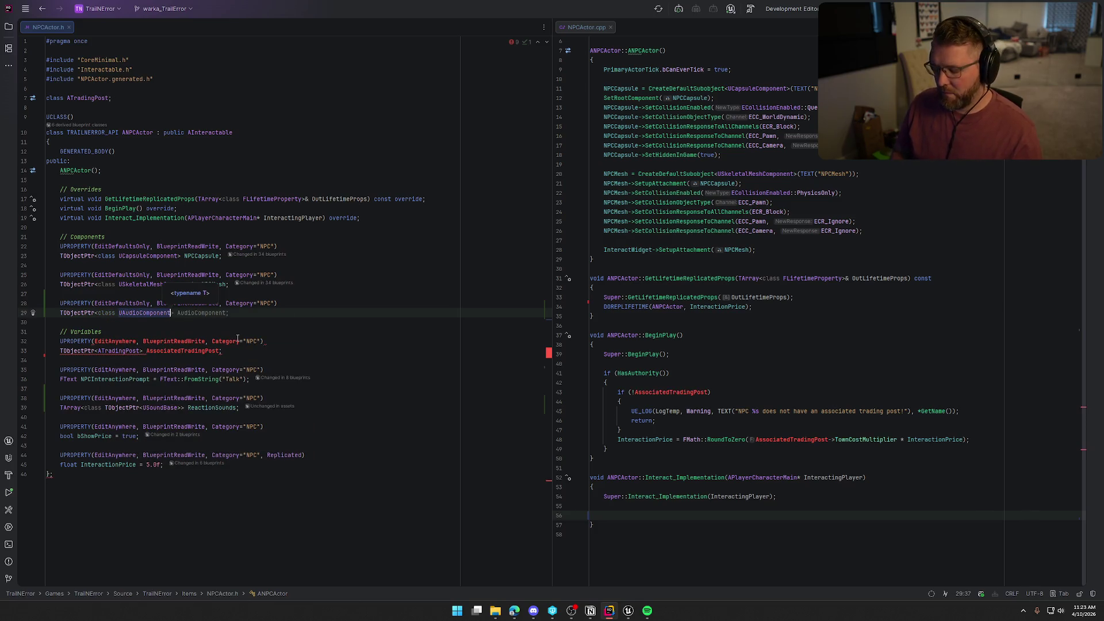
pyautogui.write('> Reaction')
pyautogui.write('Audio')
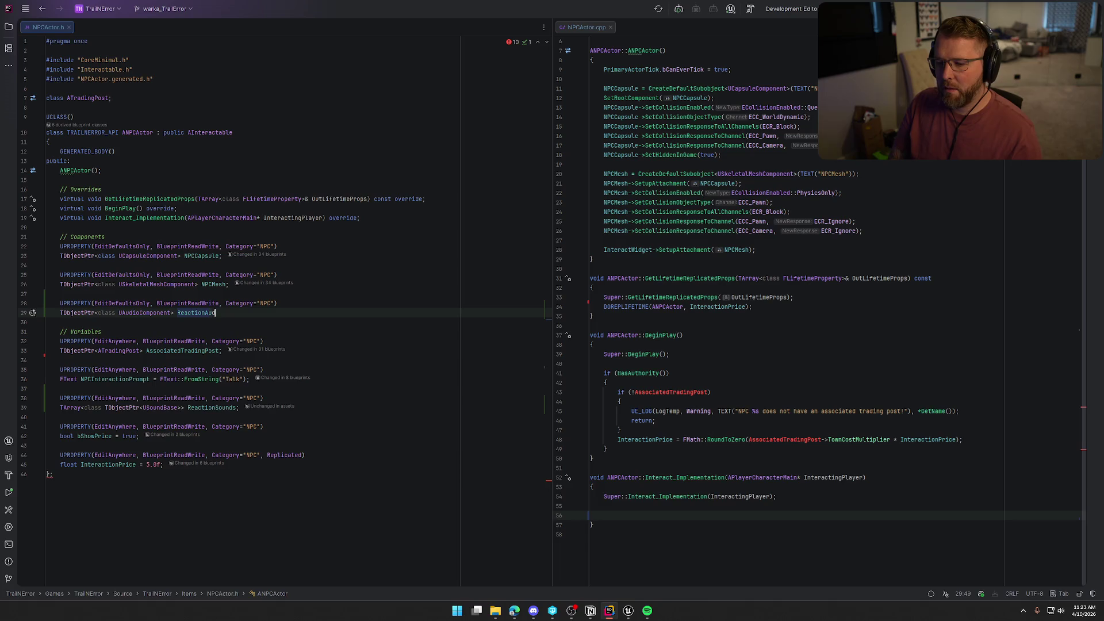
pyautogui.write(';')
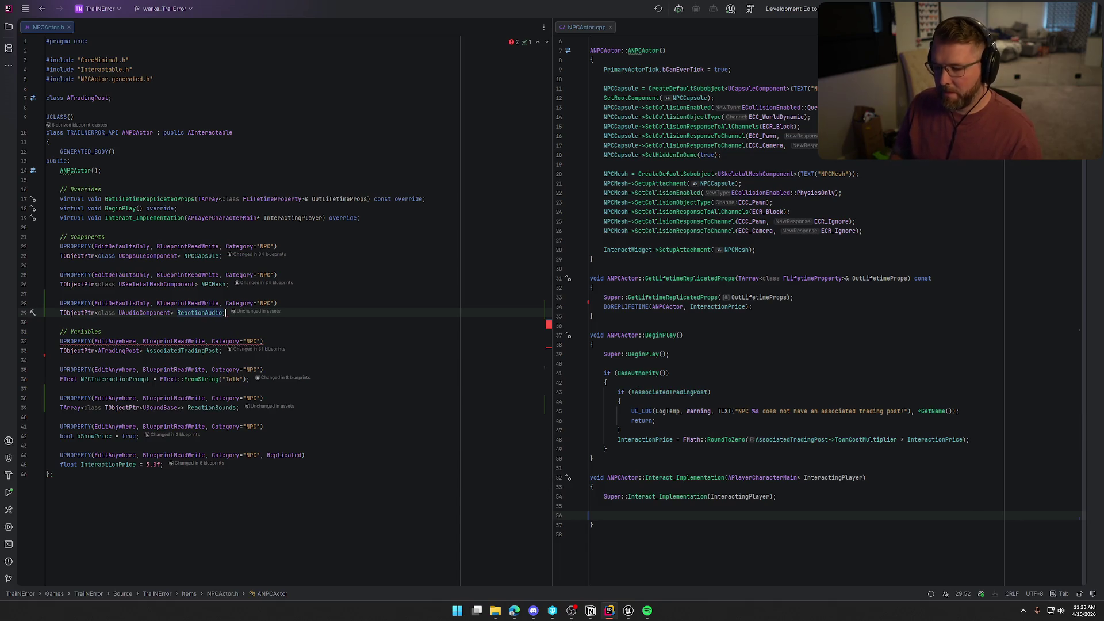
pyautogui.scroll(2, 784, 308)
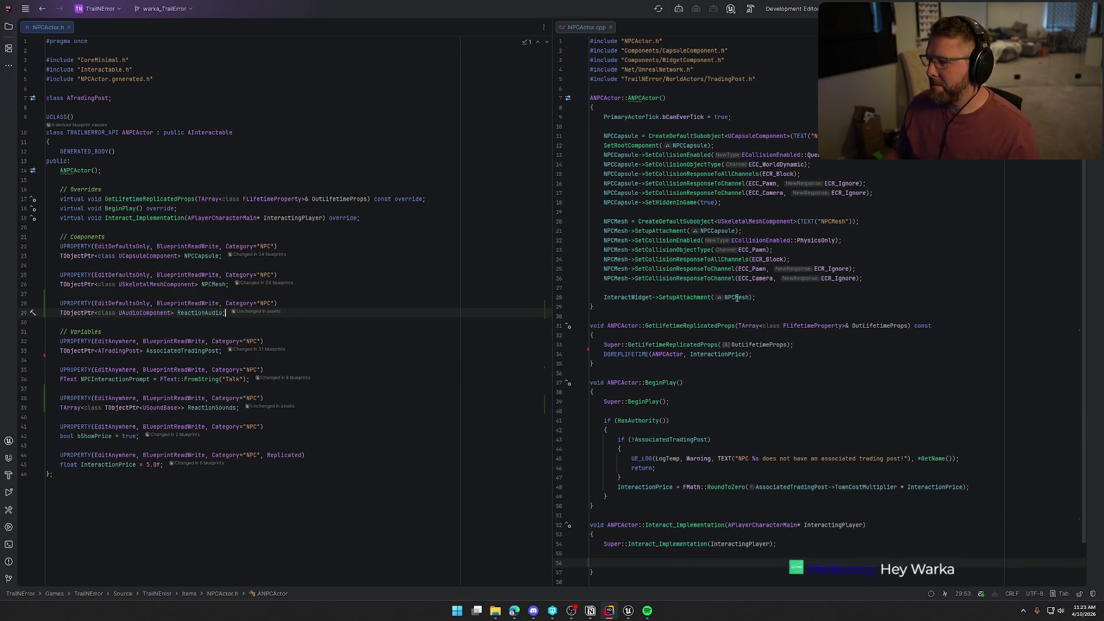
# Step: Create ReactionAudio with CreateDefaultSubobject, attach it to NPCMesh, and include AudioComponent.h
pyautogui.click(871, 282)
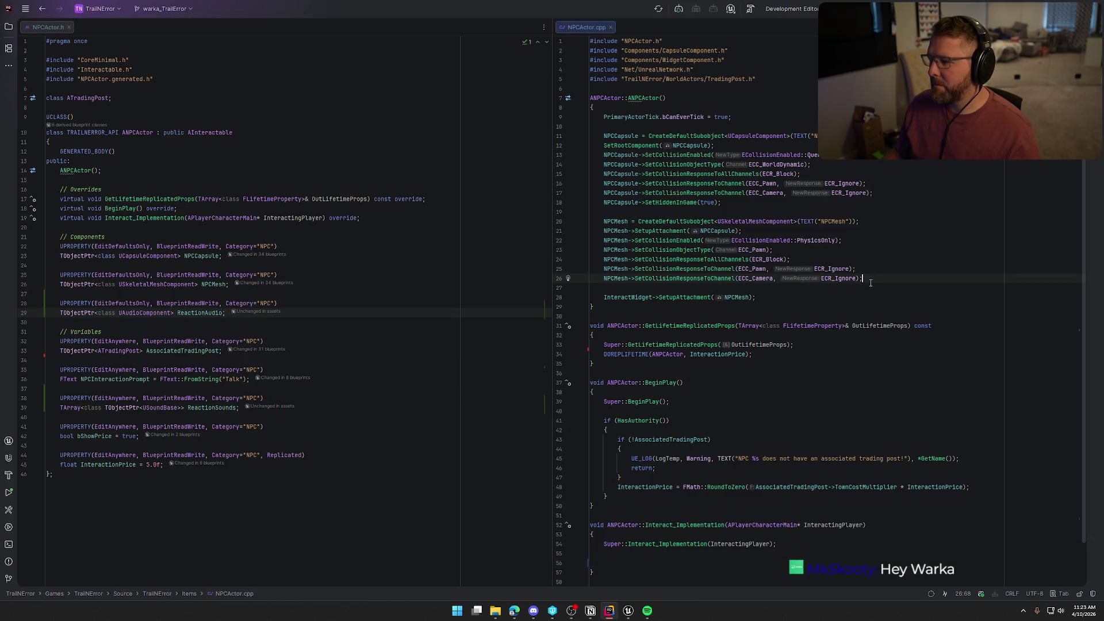
pyautogui.press('Return')
pyautogui.press('Return')
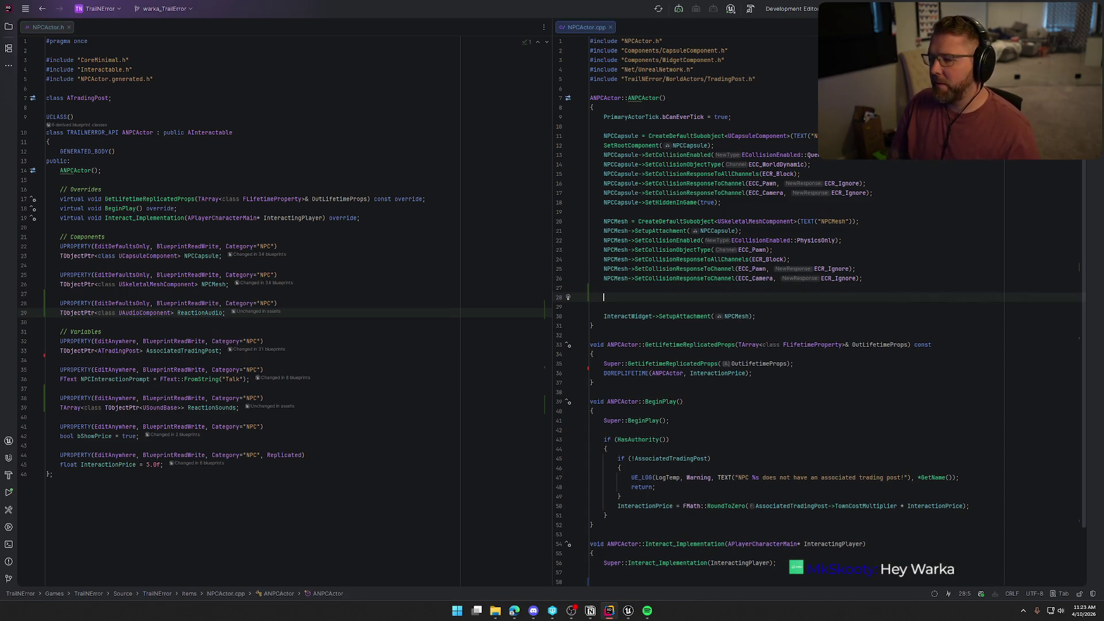
pyautogui.write('Re')
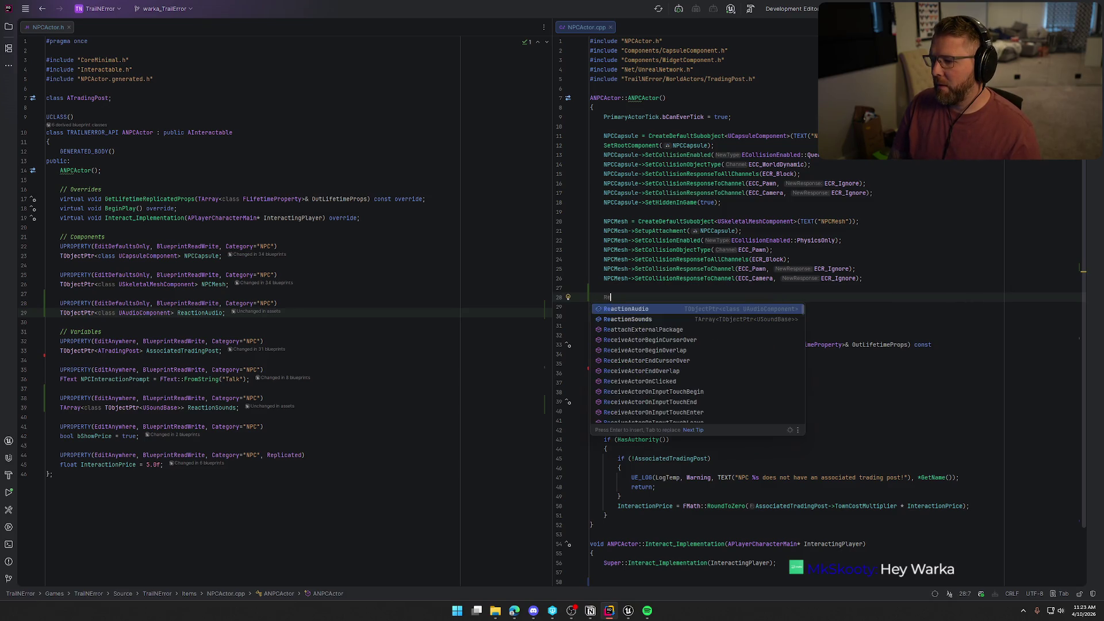
pyautogui.press('Return')
pyautogui.press('Tab')
pyautogui.press('Return')
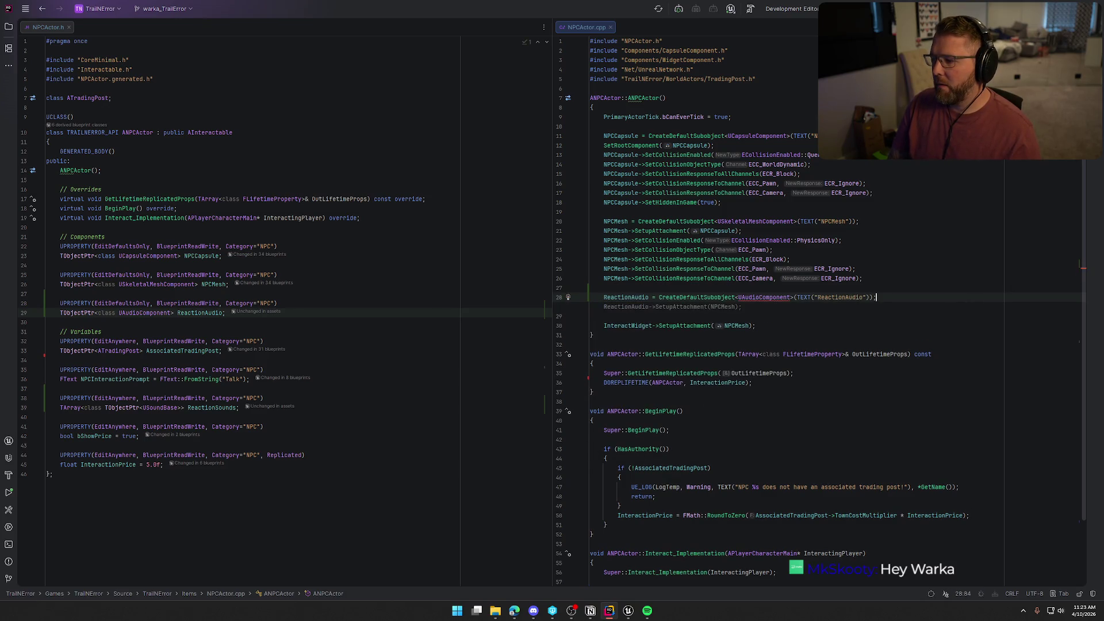
pyautogui.press('BackSpace')
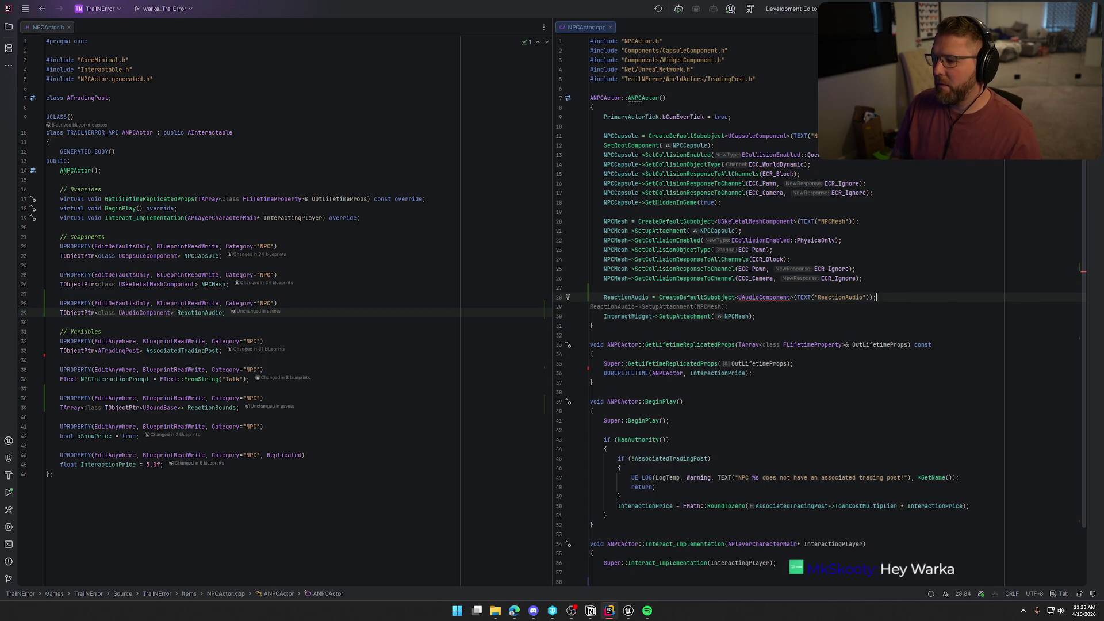
pyautogui.press('Return')
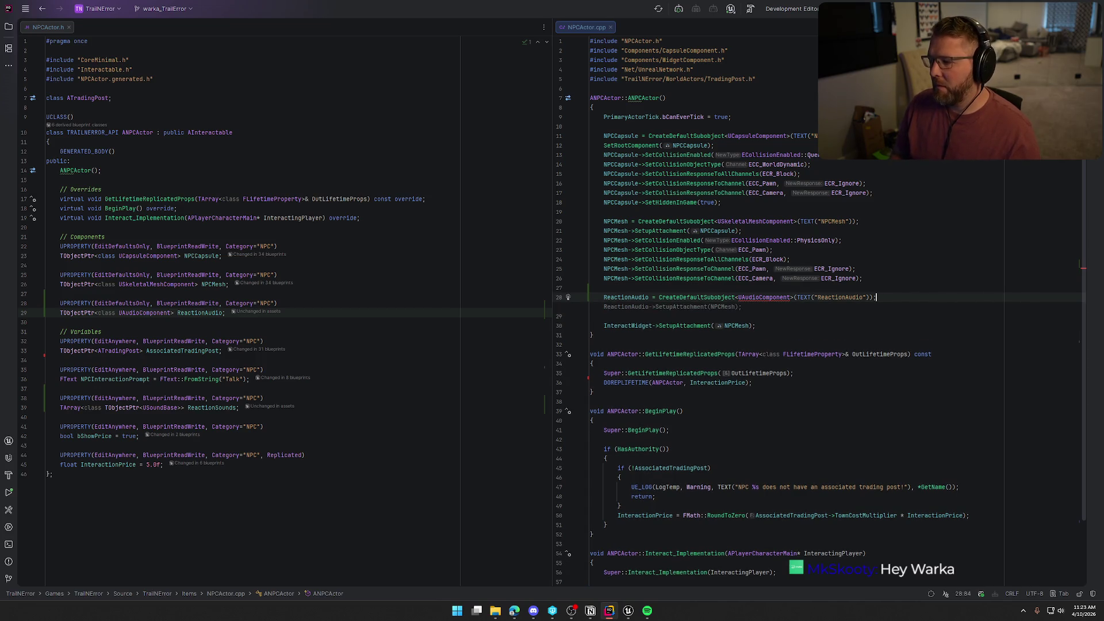
pyautogui.press('Tab')
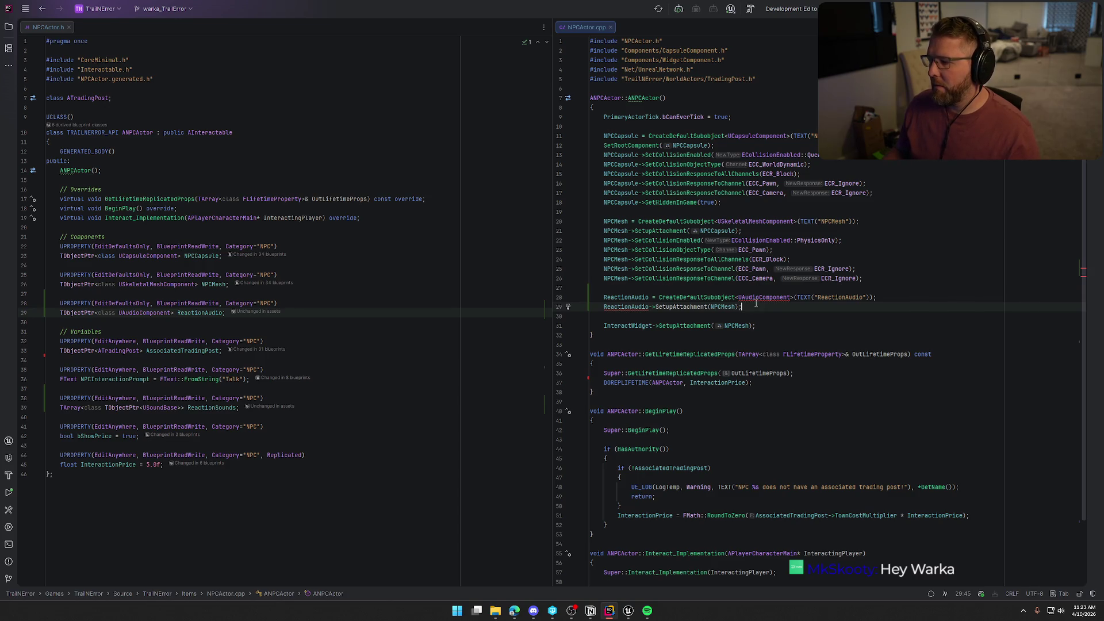
pyautogui.click(759, 297)
pyautogui.hotkey('alt', 'Return')
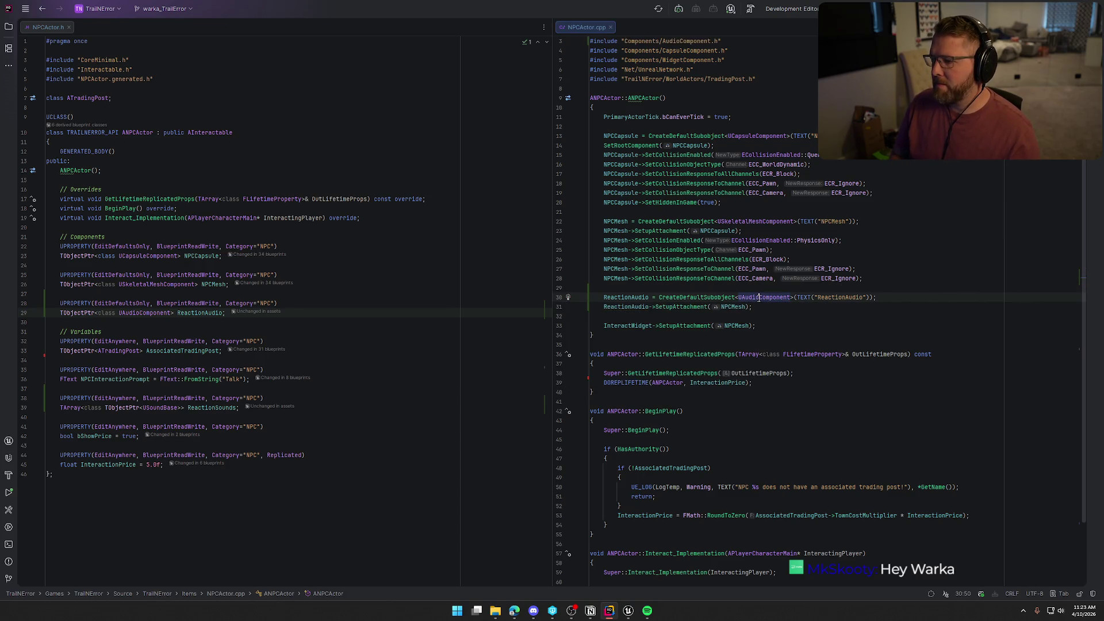
pyautogui.click(759, 307)
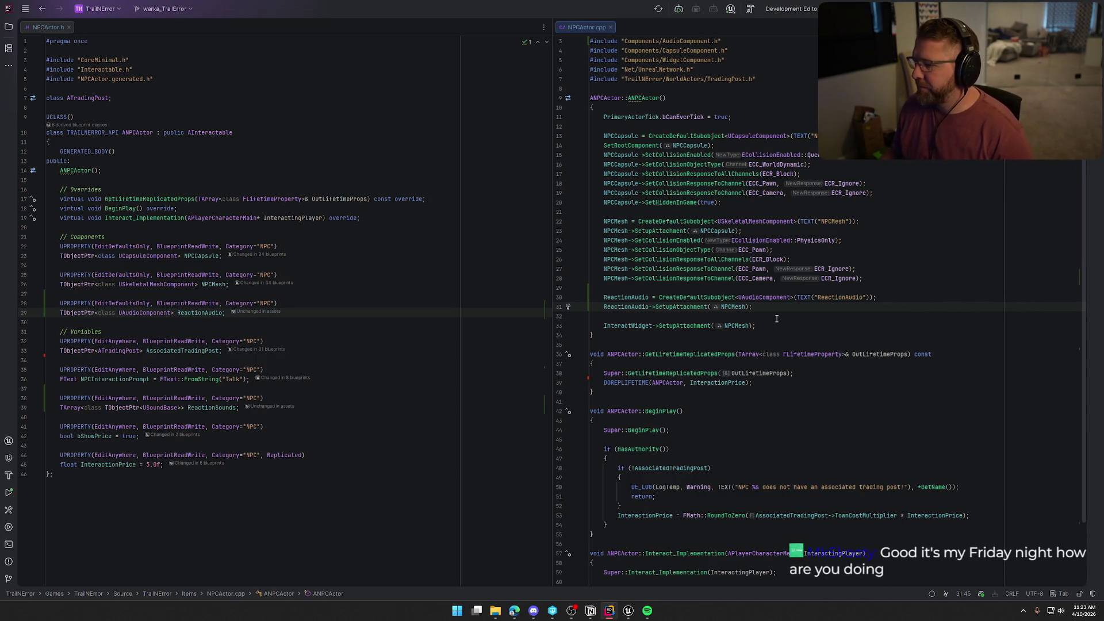
# Step: Add ReactionAudio->SetAutoActivate(false) in the constructor
pyautogui.press('Return')
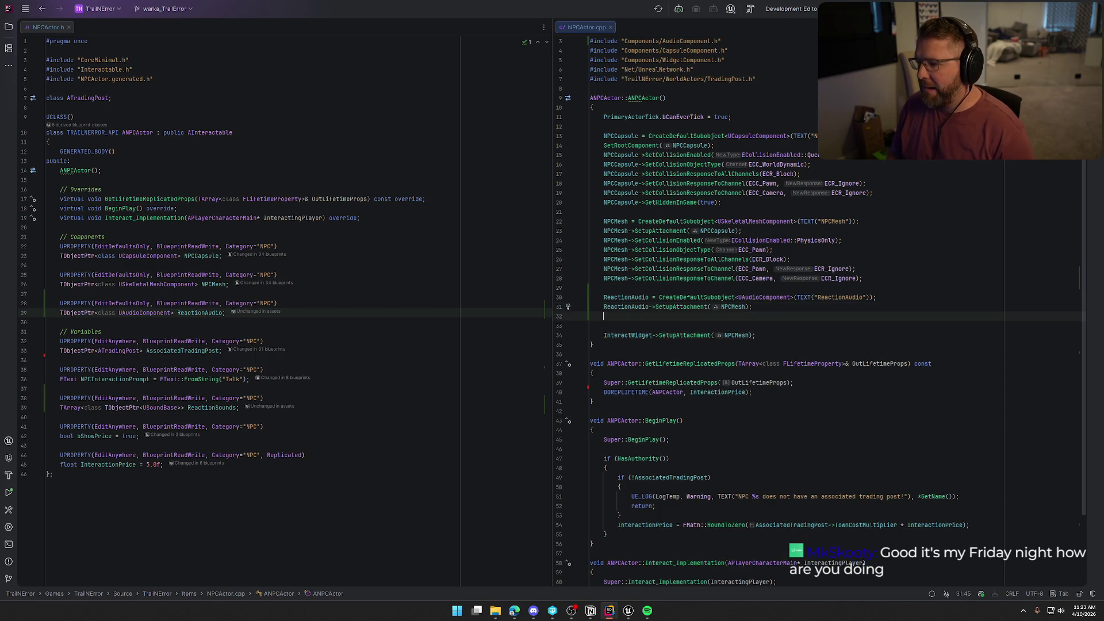
pyautogui.write('ReactionAudio->Auto')
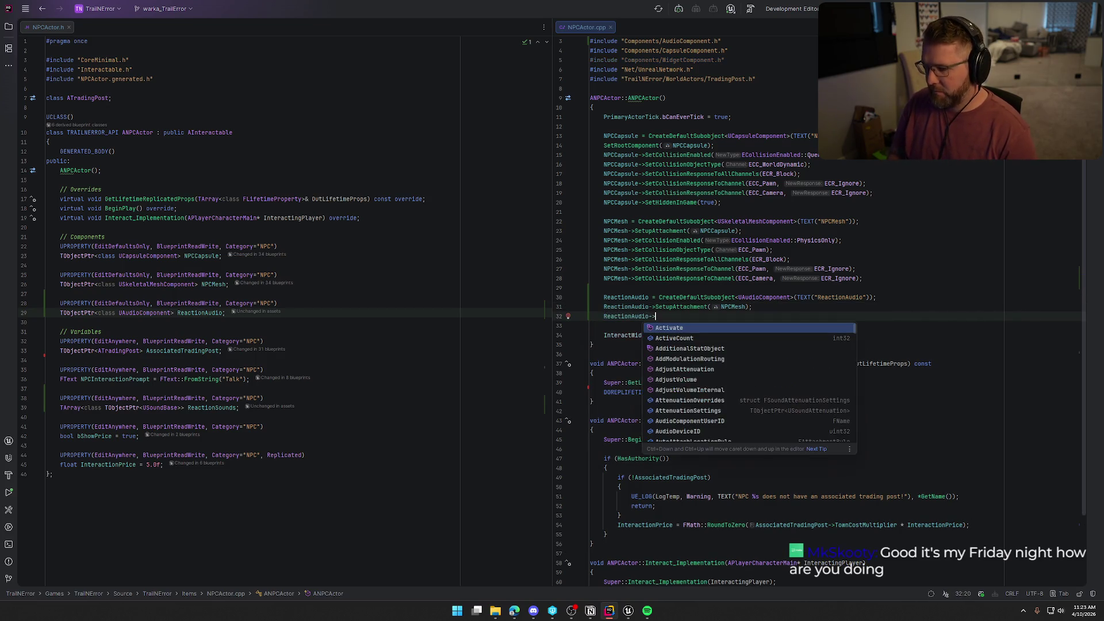
pyautogui.write('Set')
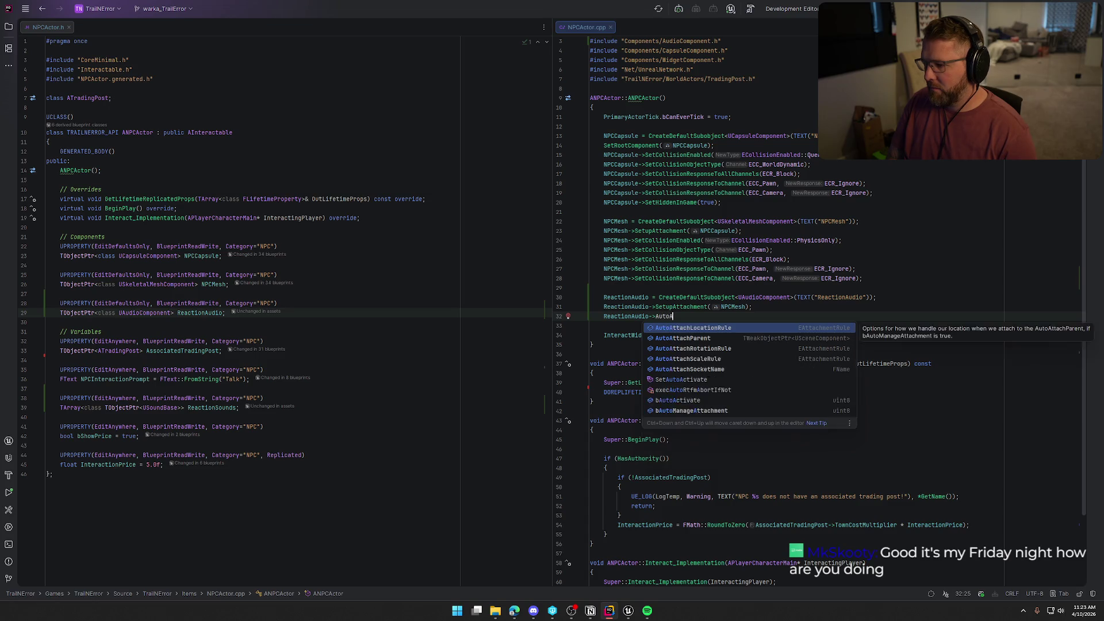
pyautogui.press('Return')
pyautogui.write('false)')
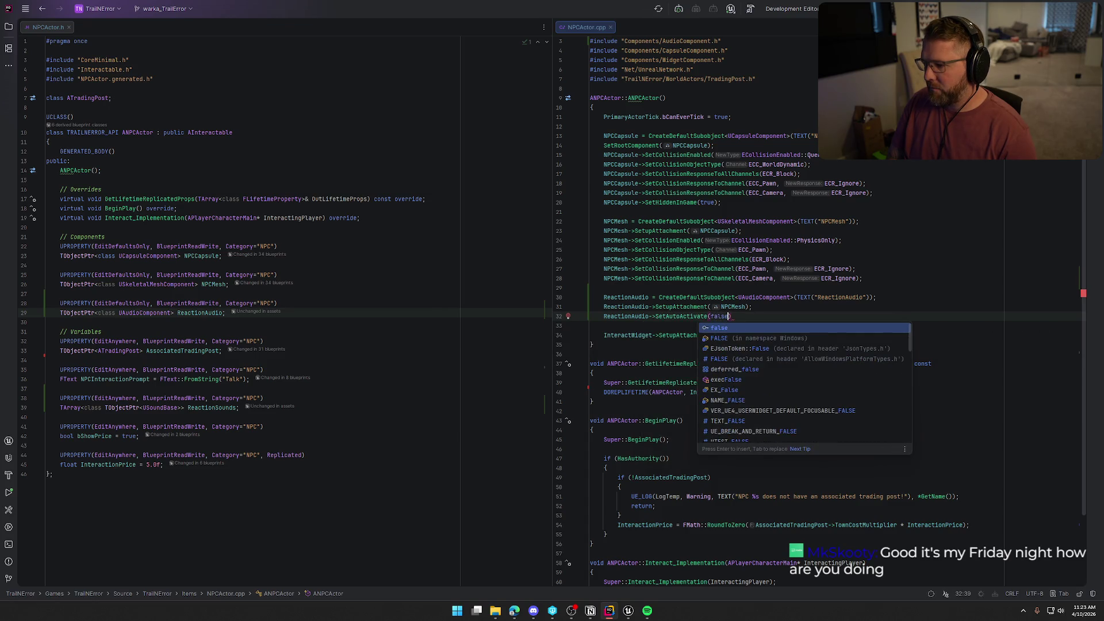
pyautogui.press('Return')
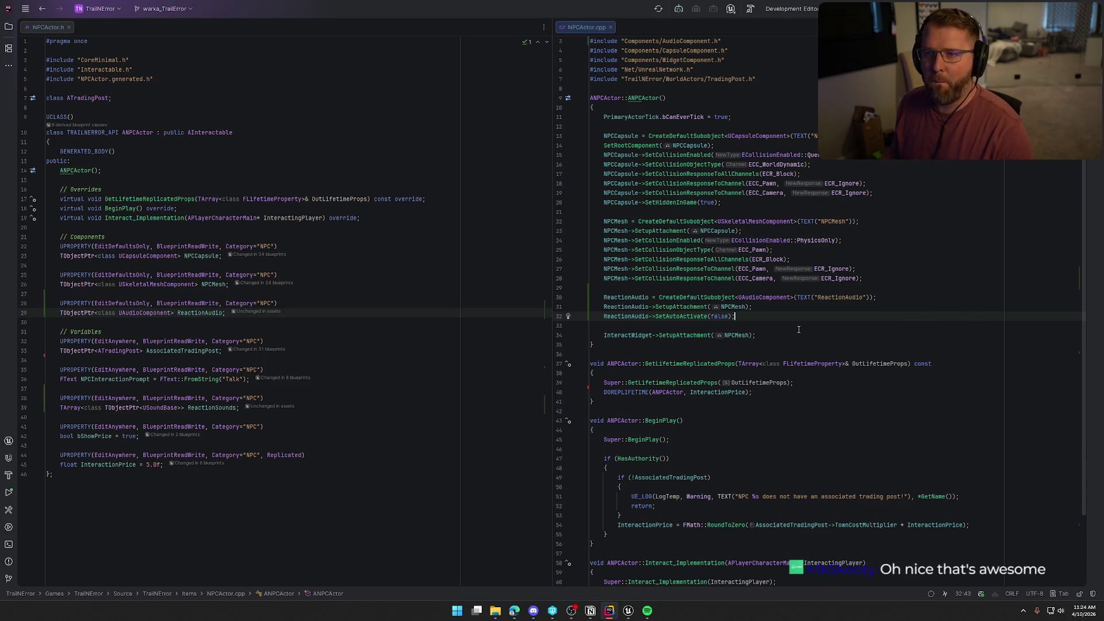
pyautogui.scroll(-3, 777, 349)
# Step: Add ReactionAudio->Play(); to Interact_Implementation with a spare blank line above it
pyautogui.click(719, 515)
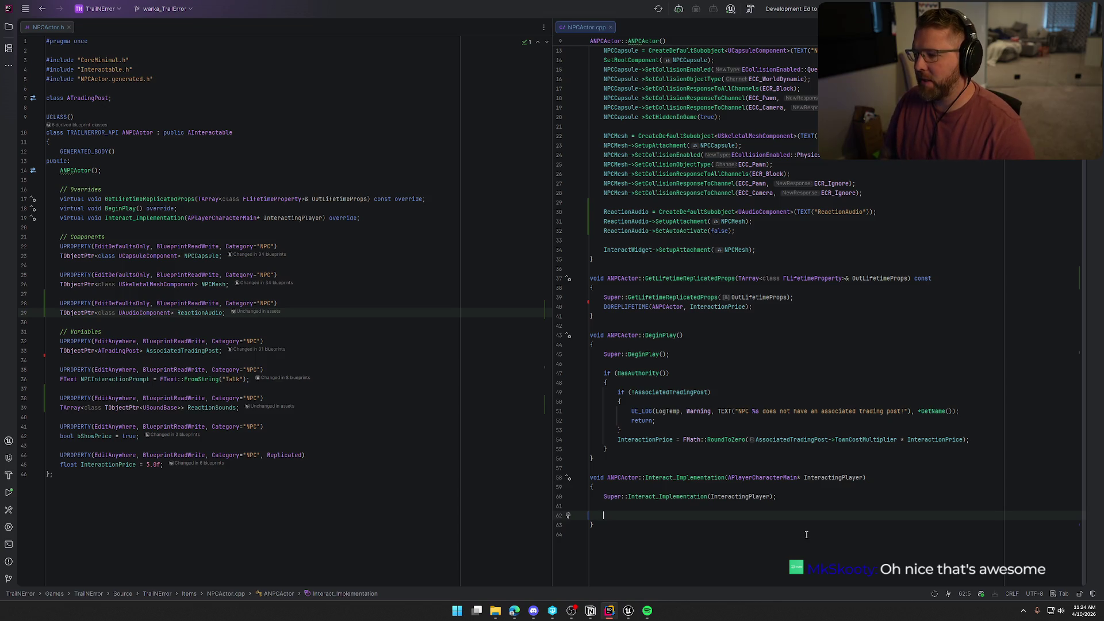
pyautogui.write('ReactionAudio->Play();')
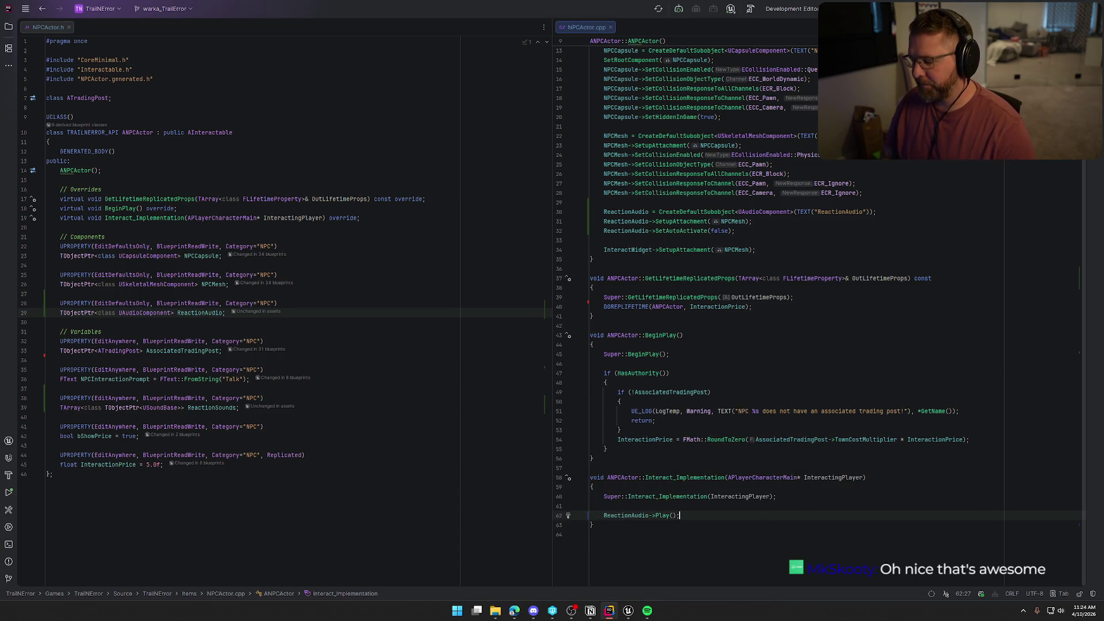
pyautogui.hotkey('ctrl', 'alt', 'Return')
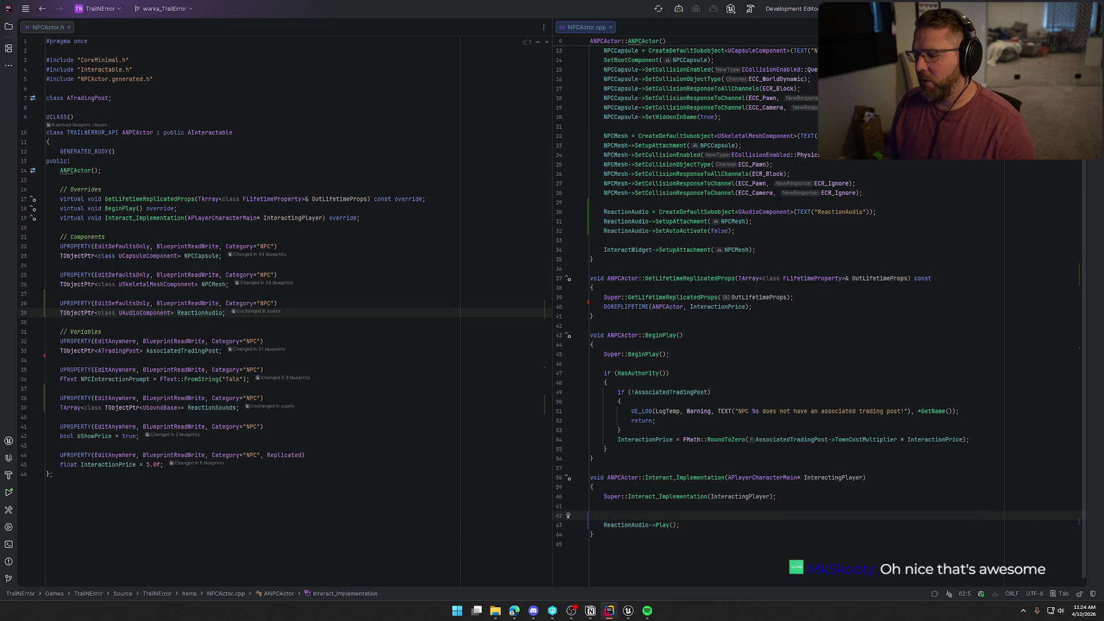
pyautogui.scroll(-1, 829, 395)
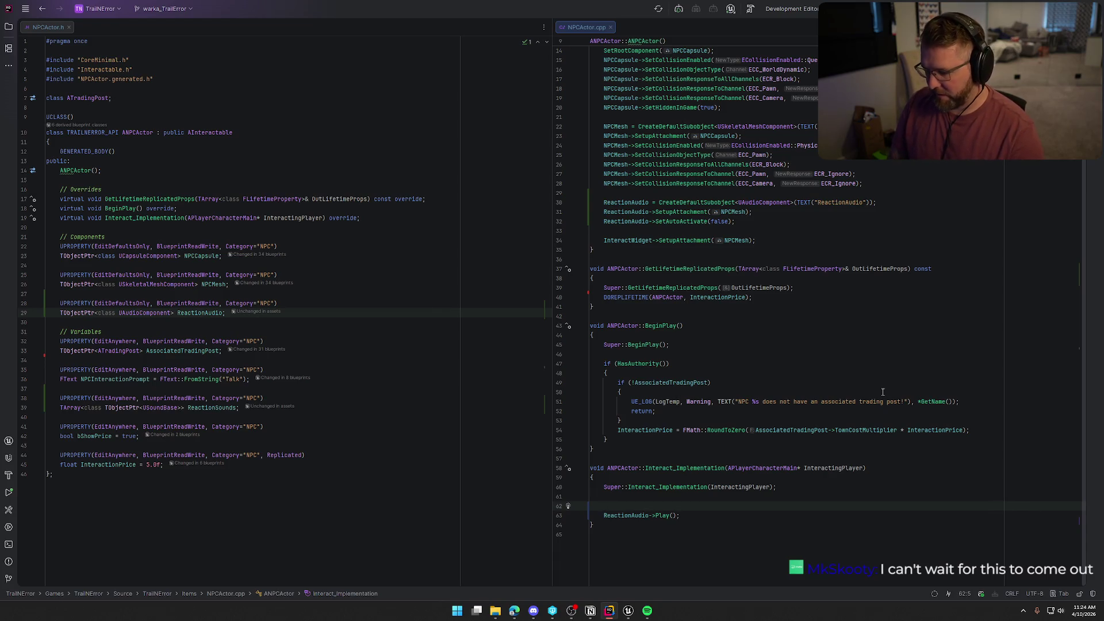
# Step: Call ReactionAudio->SetWaveParameter(TEXT("ReactionSound"), ...) with a random ReactionSounds entry
pyautogui.write('Reac')
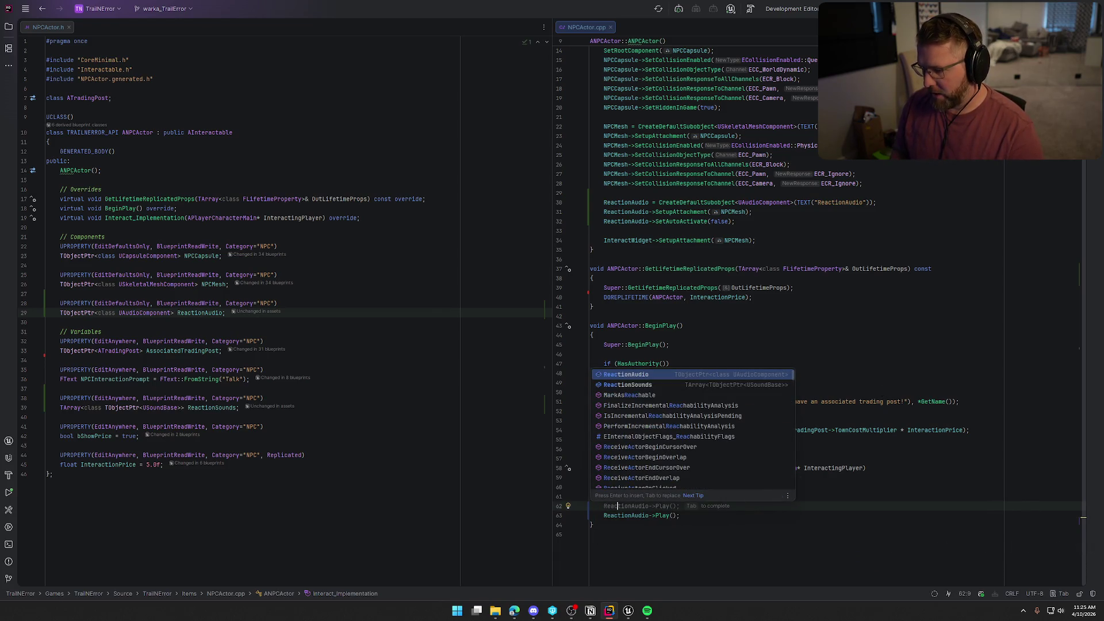
pyautogui.press('Return')
pyautogui.write('->Se')
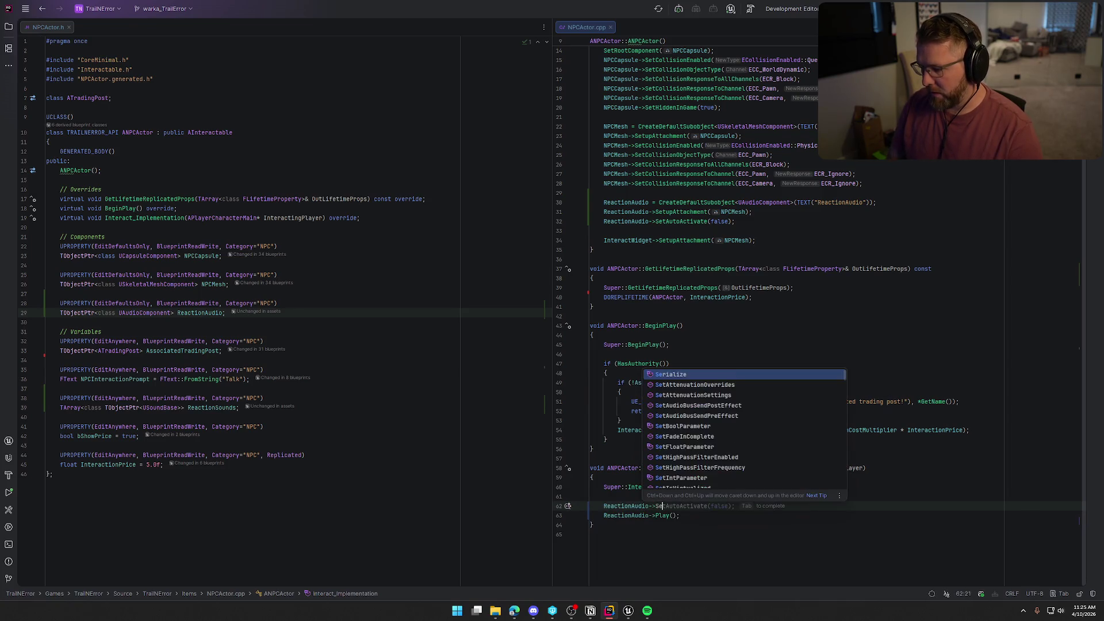
pyautogui.write('tWave')
pyautogui.press('Return')
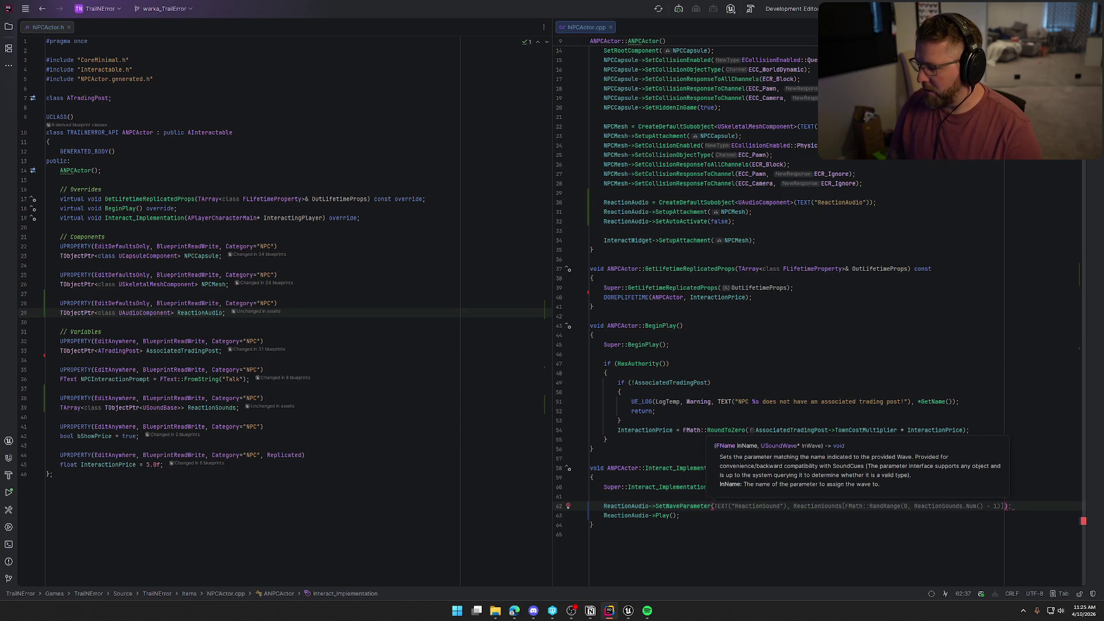
pyautogui.write('TEXT("ReactionSound"),')
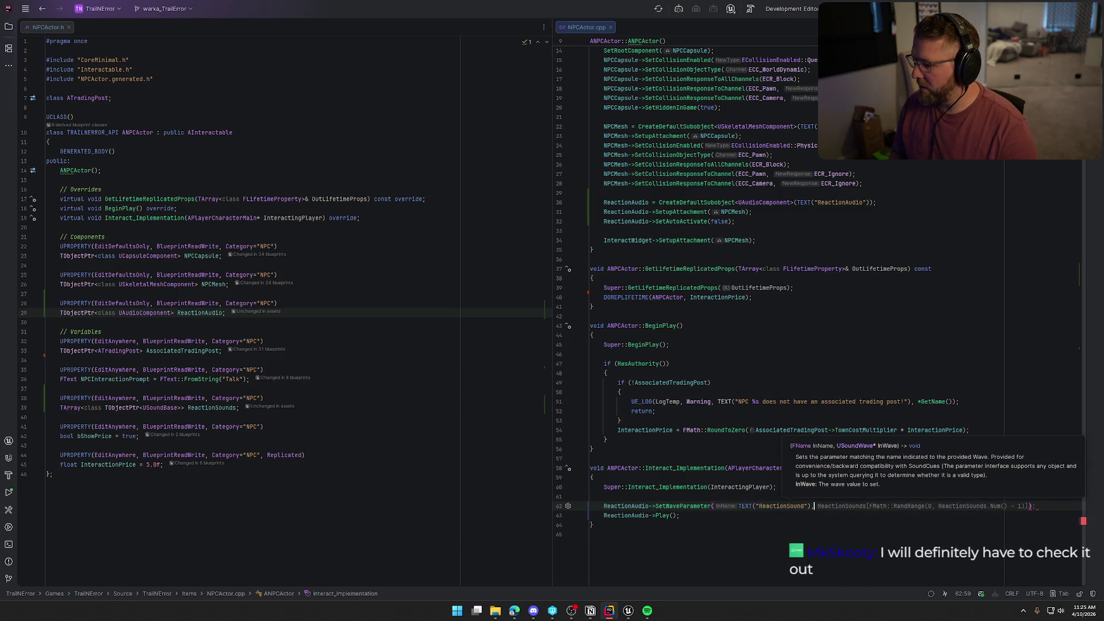
pyautogui.press('Tab')
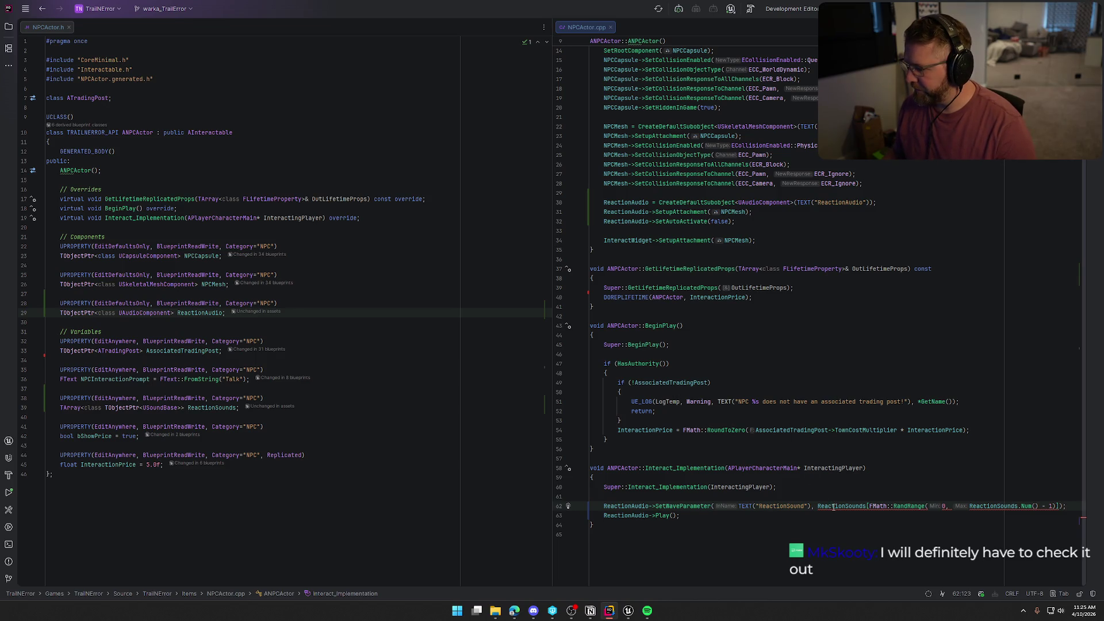
# Step: Change the ReactionSounds array type from USoundBase to USoundWave in NPCActor.h
pyautogui.moveTo(688, 508)
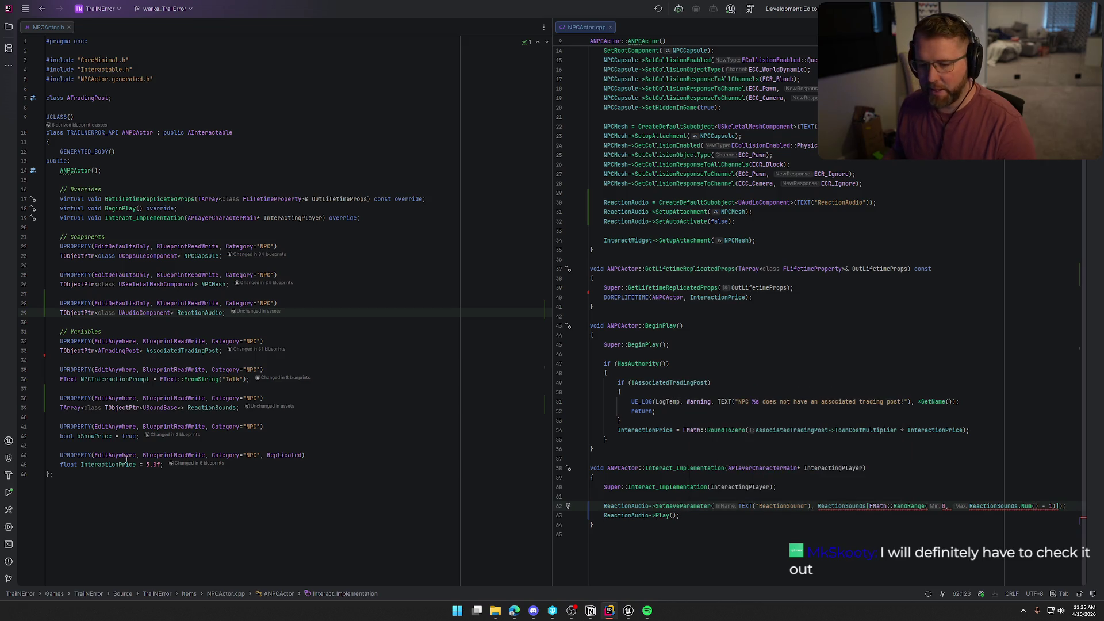
pyautogui.doubleClick(156, 407)
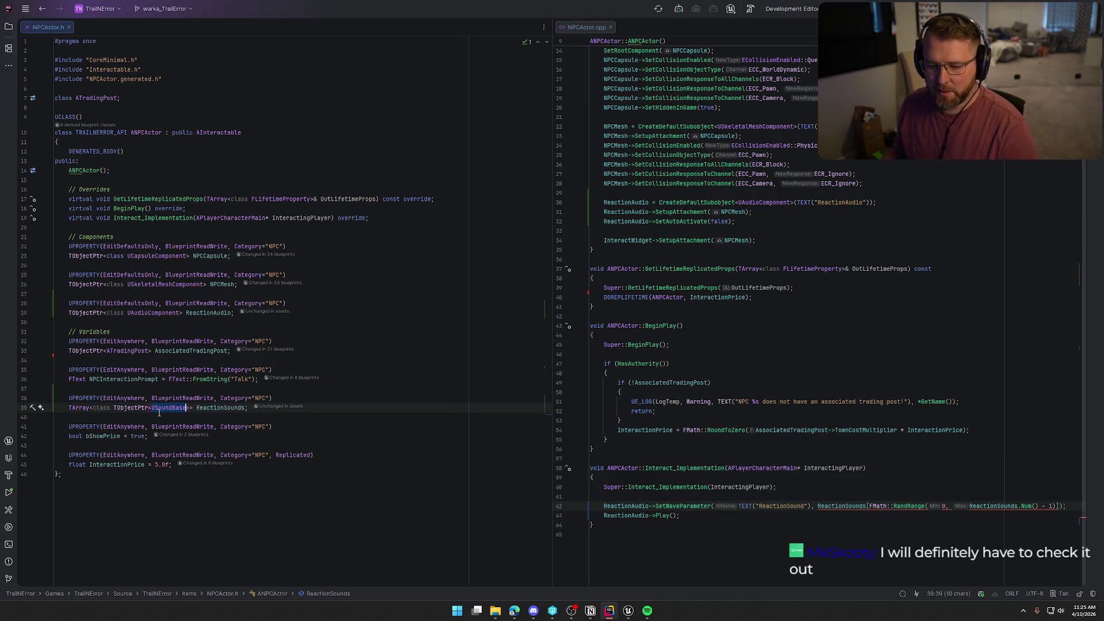
pyautogui.write('USoun')
pyautogui.write('dWave')
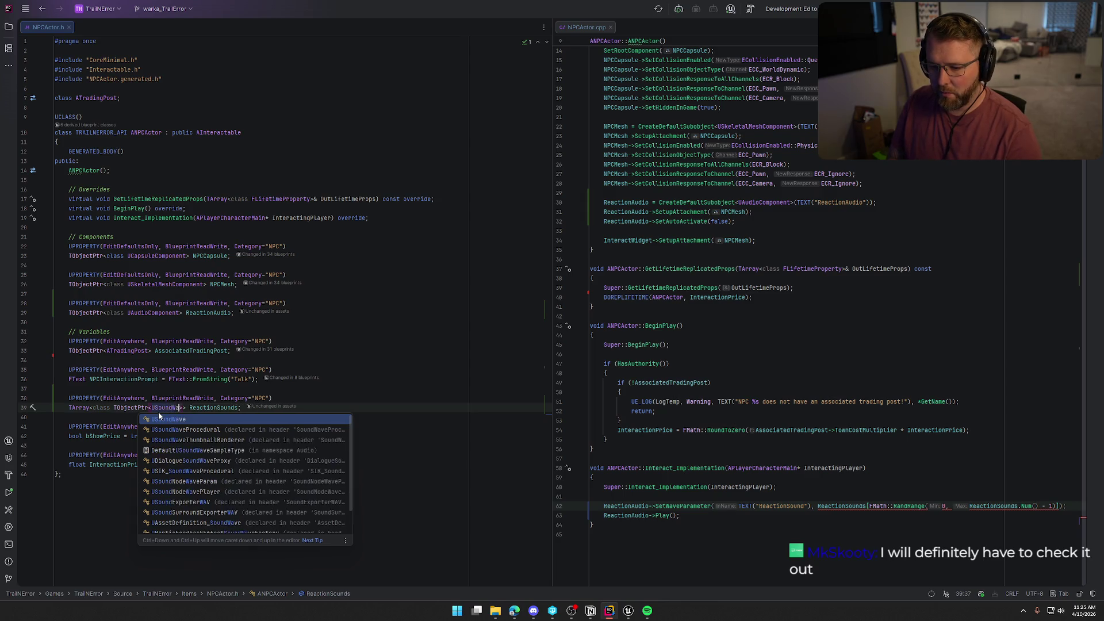
pyautogui.click(865, 489)
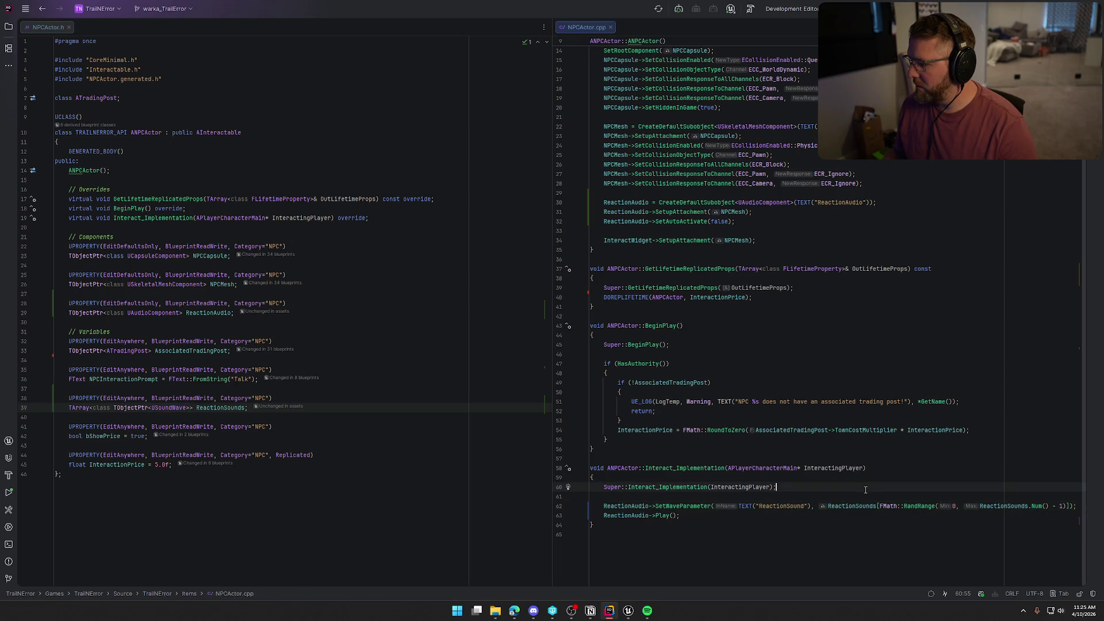
# Step: Delete the stray blank line after Interact_Implementation and open two lines below the Super call
pyautogui.click(786, 541)
pyautogui.press('BackSpace')
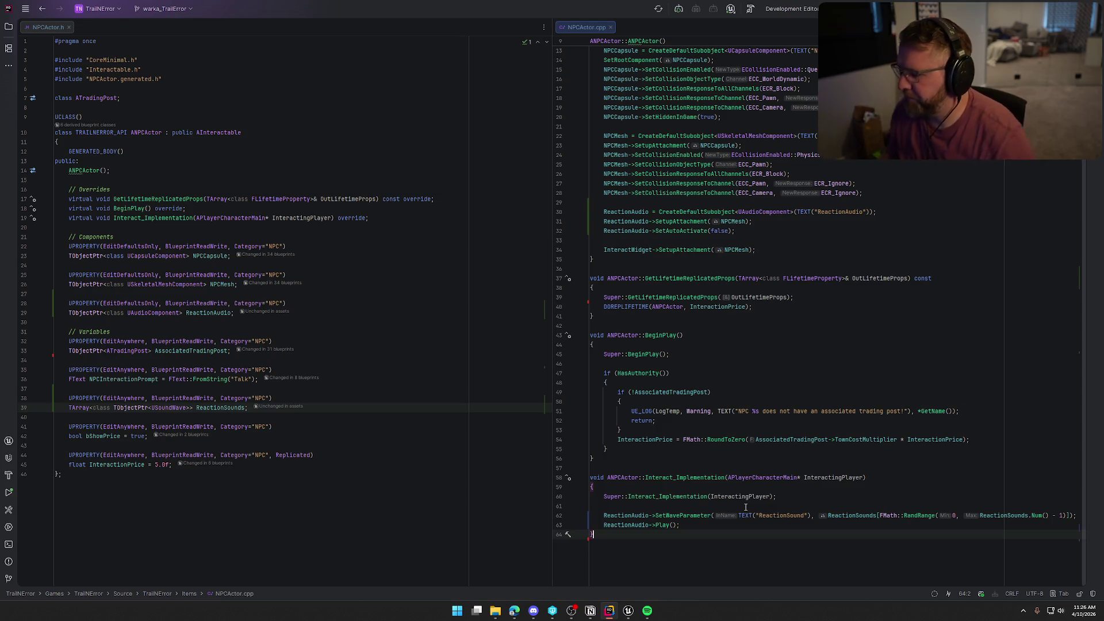
pyautogui.click(745, 507)
pyautogui.press('Return')
pyautogui.press('Return')
pyautogui.press('Up')
# Step: Write an if (InteractingPlayer->IsLocallyControlled()) block with opening brace below the Super call
pyautogui.write('if (In')
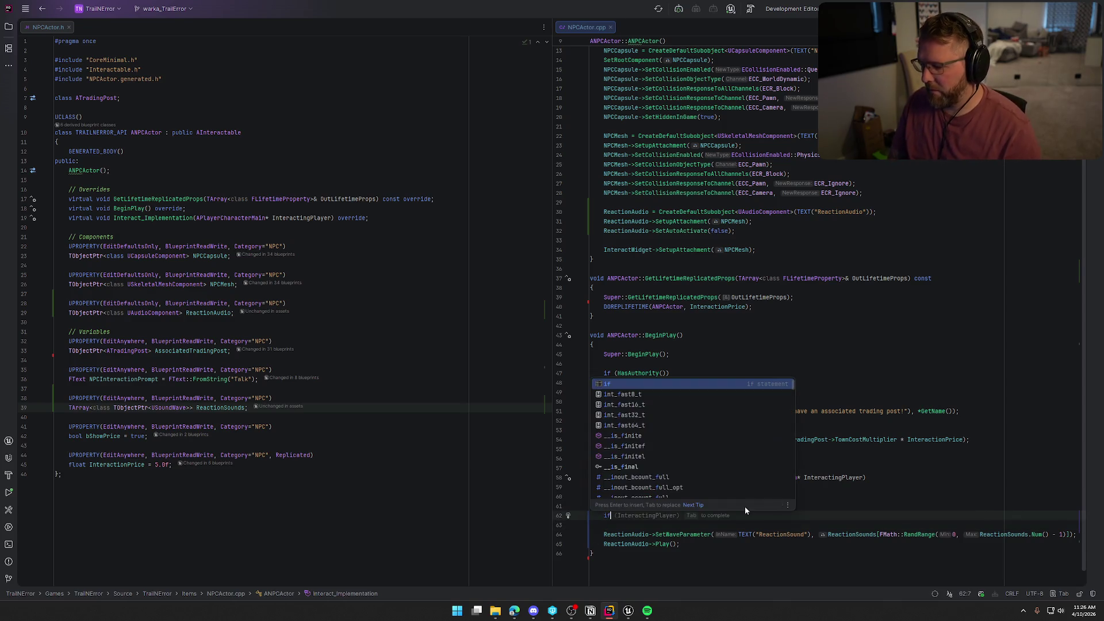
pyautogui.press('Return')
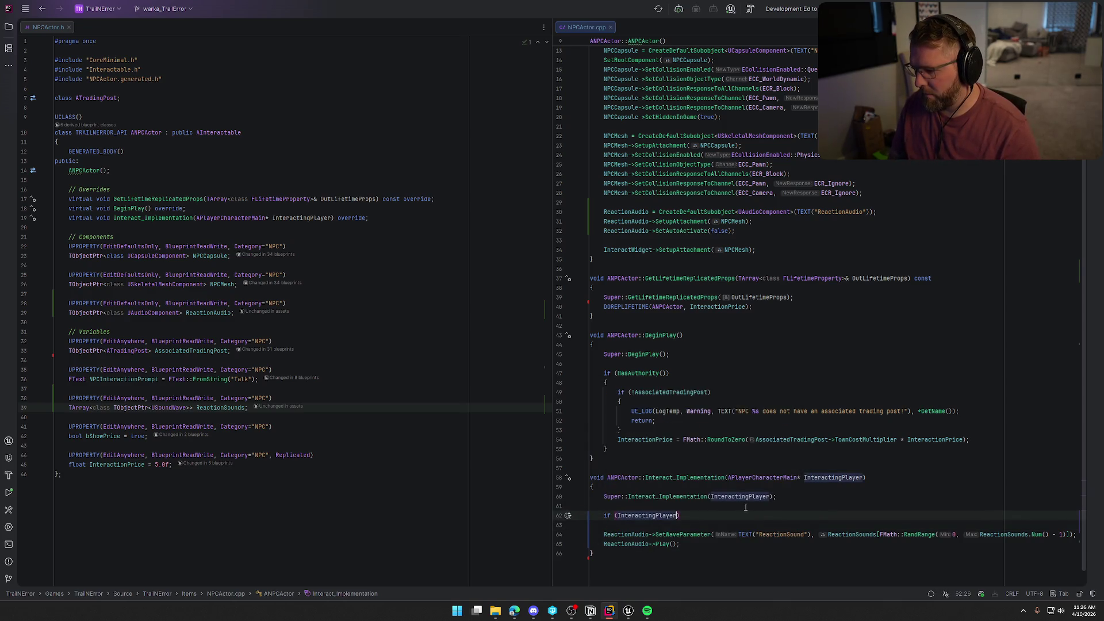
pyautogui.write('->IsLo')
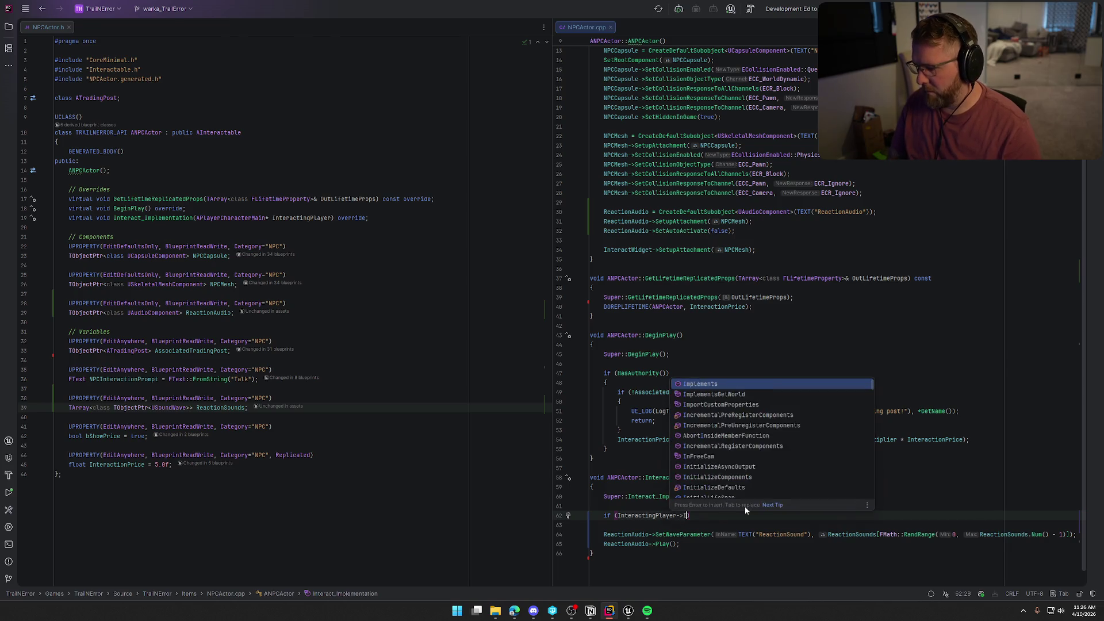
pyautogui.press('Down')
pyautogui.press('Return')
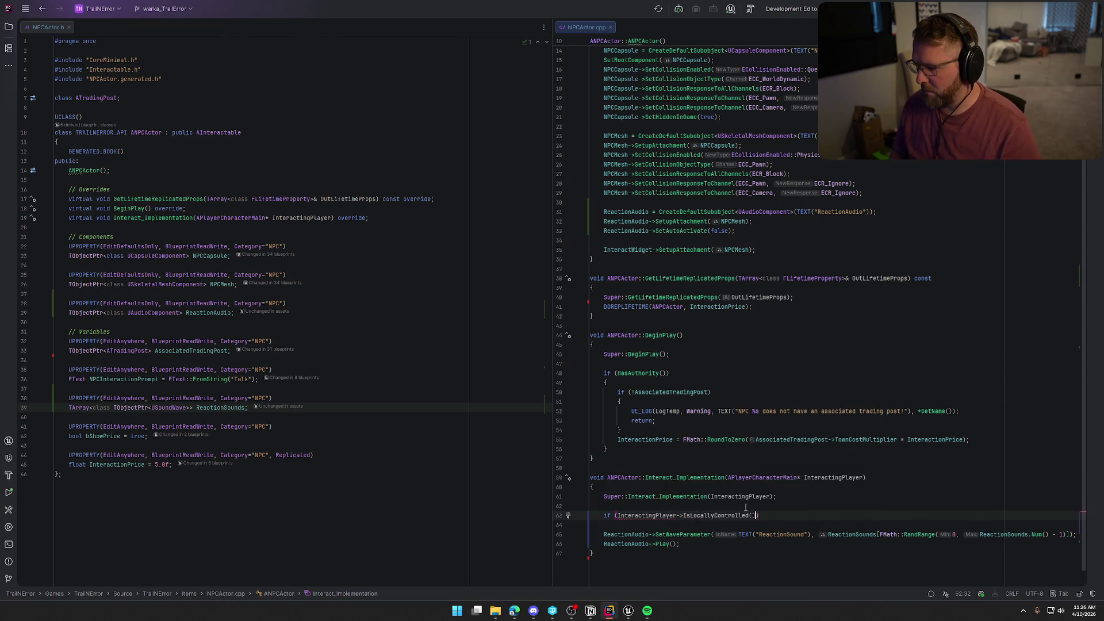
pyautogui.write(')')
pyautogui.press('Return')
pyautogui.write('{')
pyautogui.press('Return')
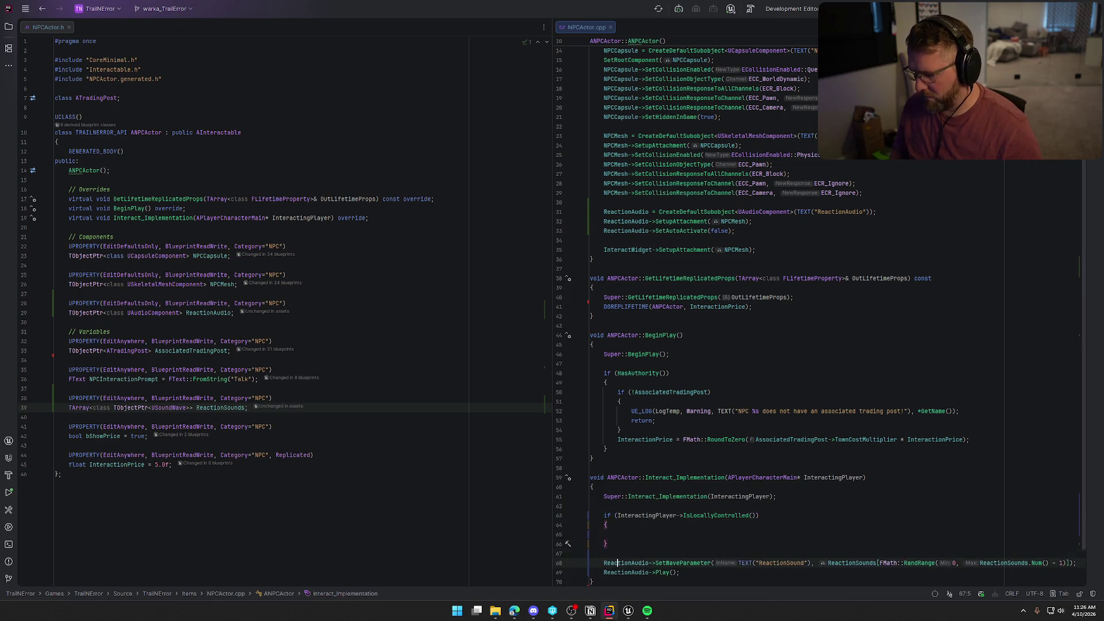
# Step: Move the SetWaveParameter and Play lines inside the IsLocallyControlled block
pyautogui.click(680, 572)
pyautogui.moveTo(680, 572); pyautogui.dragTo(604, 563)
pyautogui.hotkey('ctrl', 'x')
pyautogui.press('BackSpace')
pyautogui.press('BackSpace')
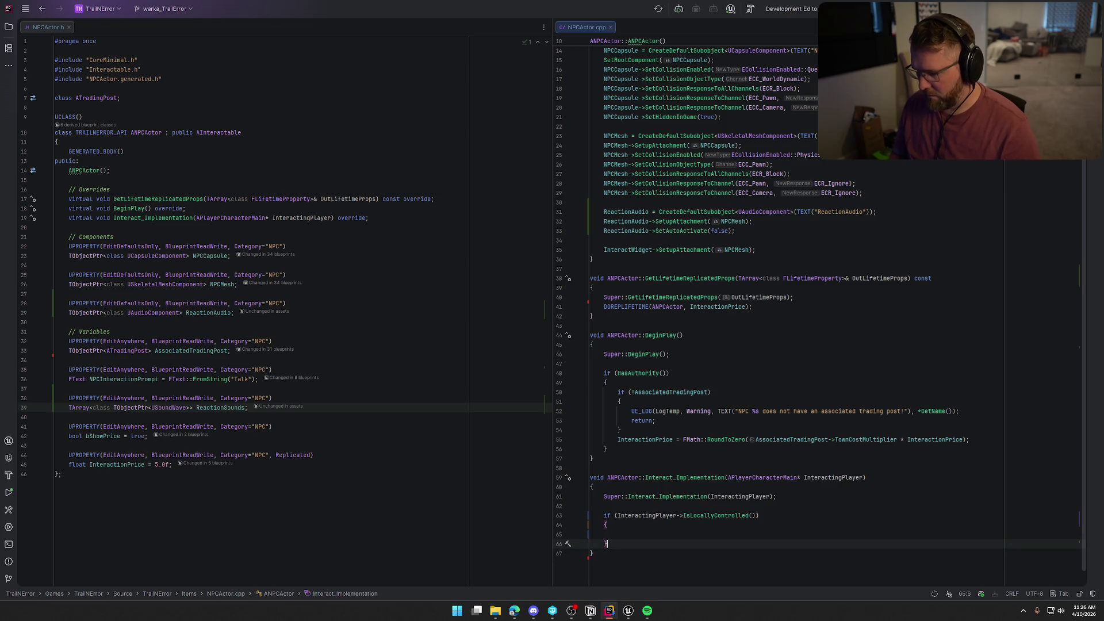
pyautogui.press('Up')
pyautogui.hotkey('ctrl', 'v')
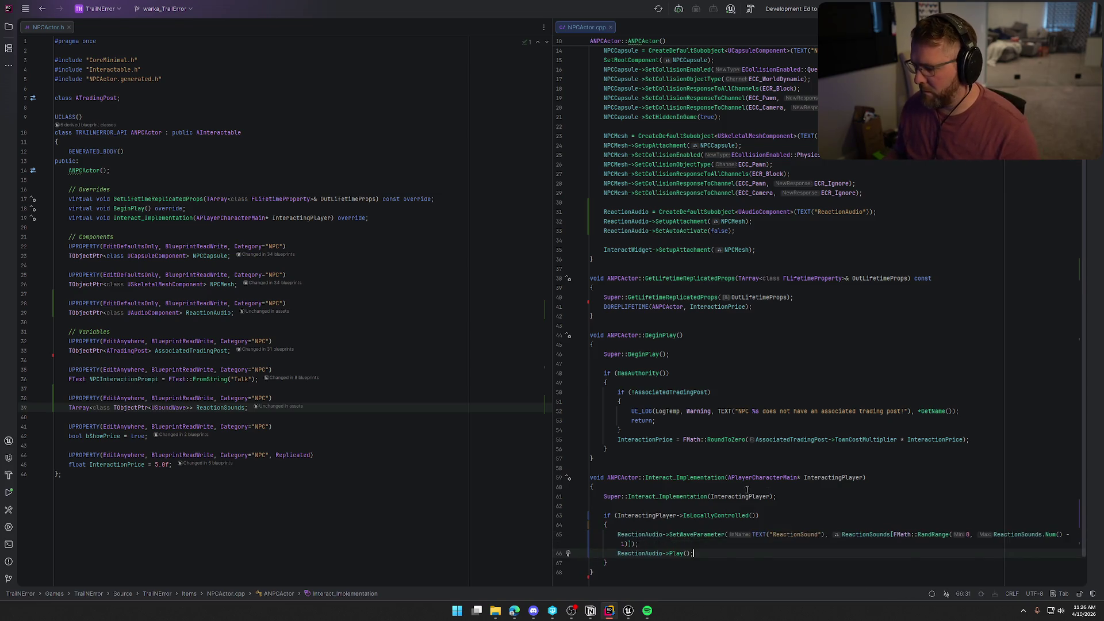
pyautogui.scroll(-2, 815, 456)
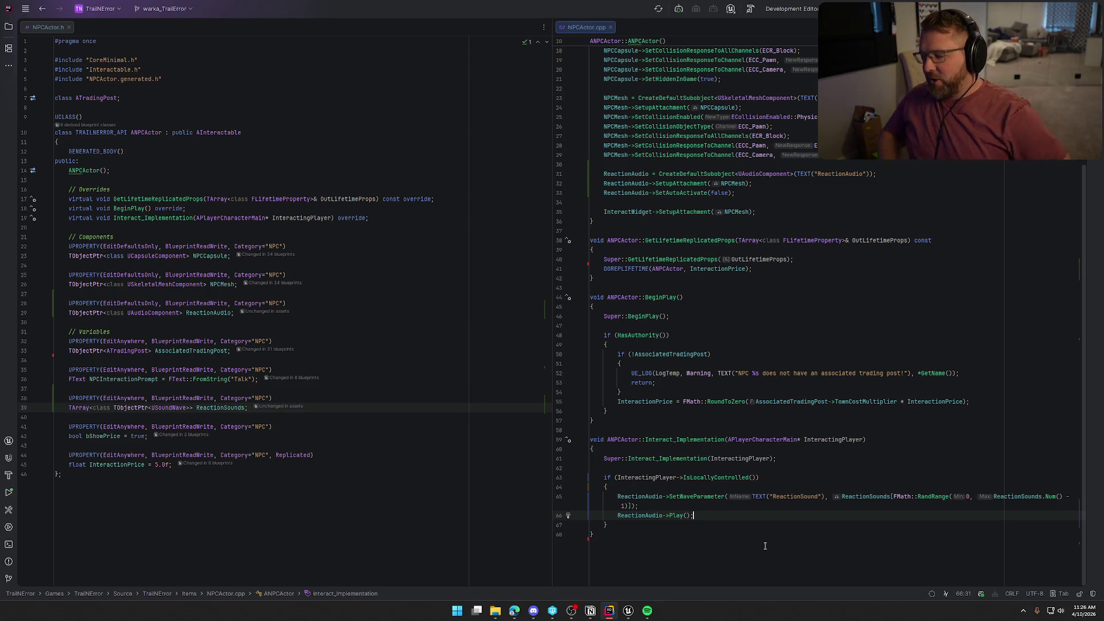
pyautogui.click(716, 531)
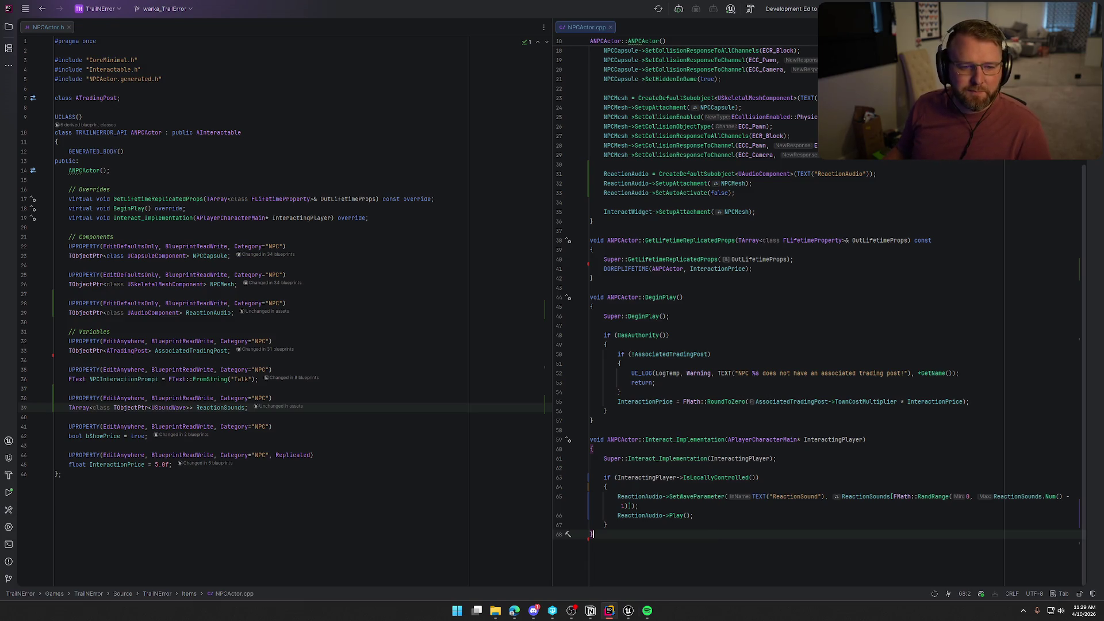
# Step: Leave Rider for Discord, then return to the Unreal project's bp_NPC_Master EventGraph
pyautogui.hotkey('alt', 'Tab')
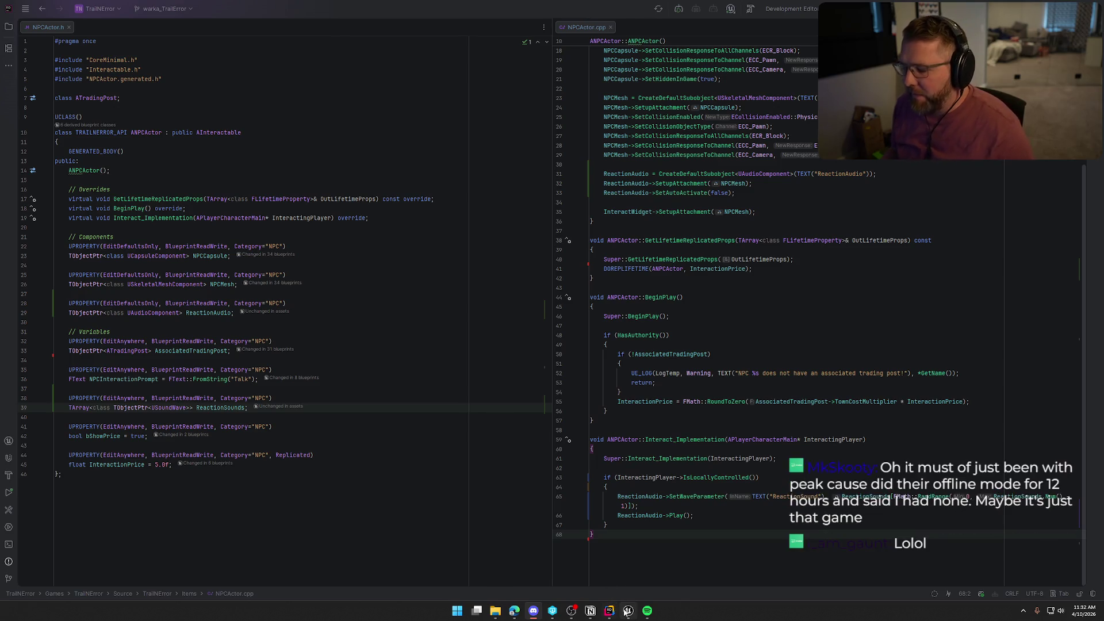
pyautogui.moveTo(628, 610)
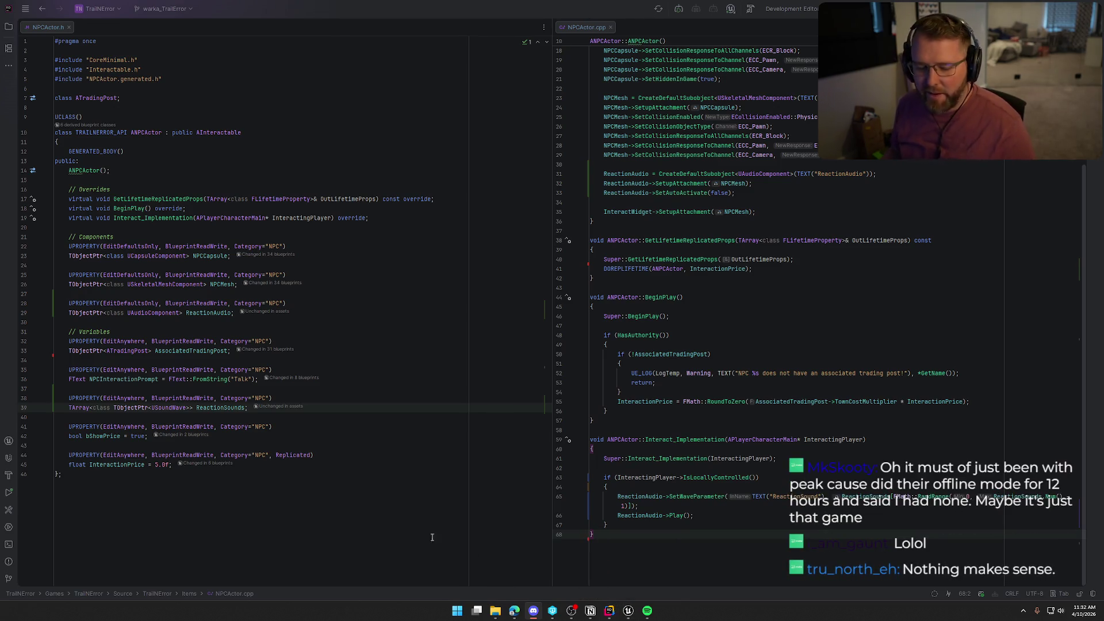
pyautogui.click(628, 610)
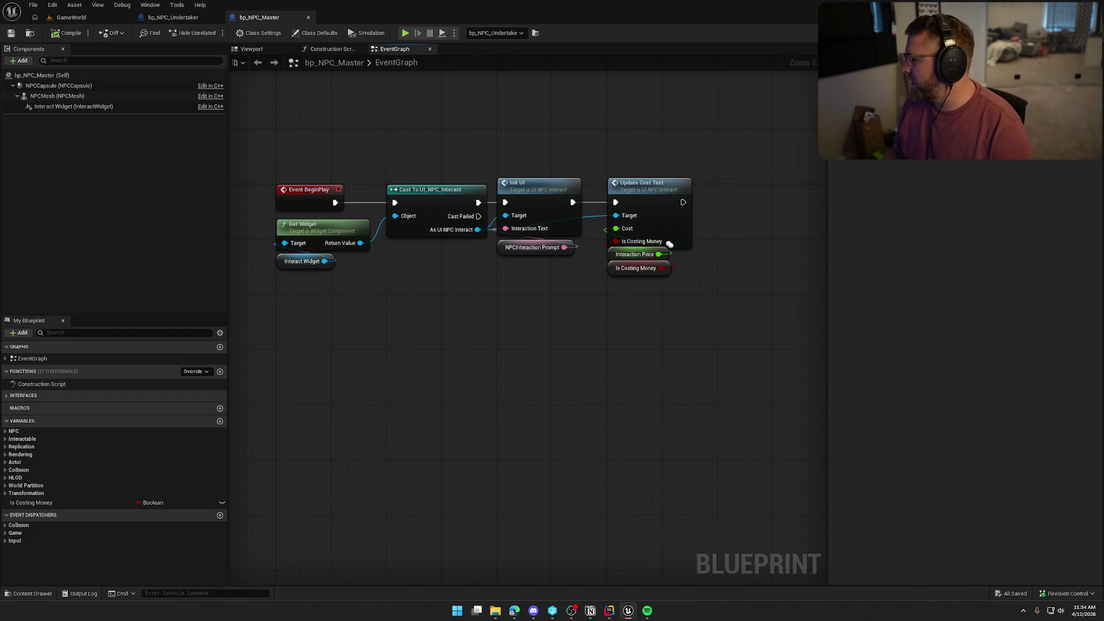
# Step: Switch back to Unreal Editor, which shows the 12 NPC sound waves in Sounds/SoundEffects/NPCs
pyautogui.click(28, 594)
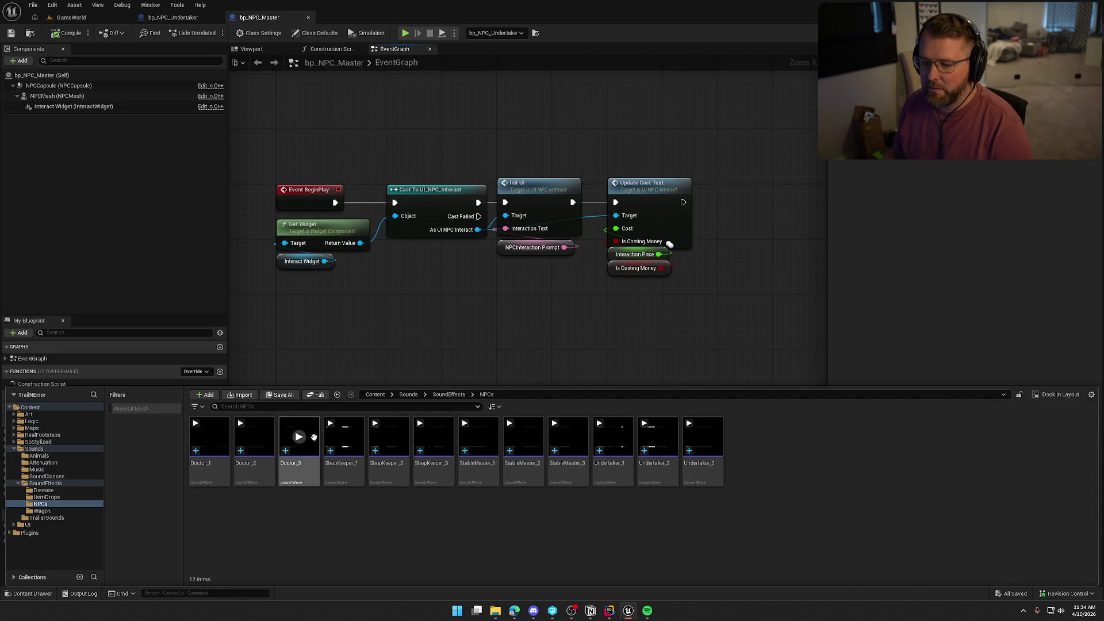
pyautogui.moveTo(344, 440)
pyautogui.click(478, 438)
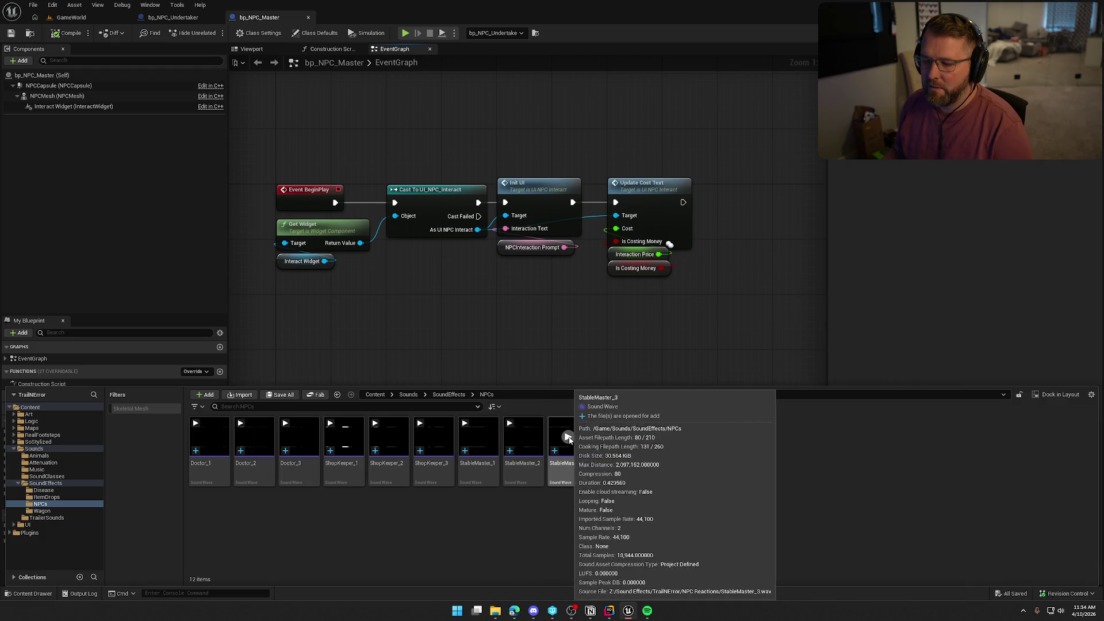
pyautogui.click(568, 438)
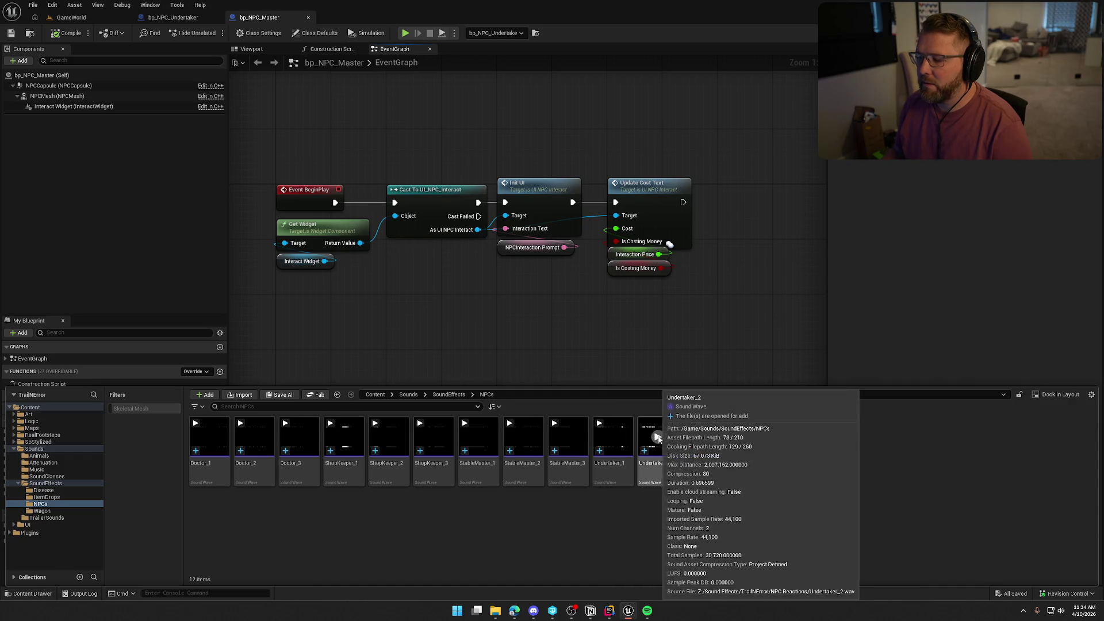
pyautogui.click(657, 437)
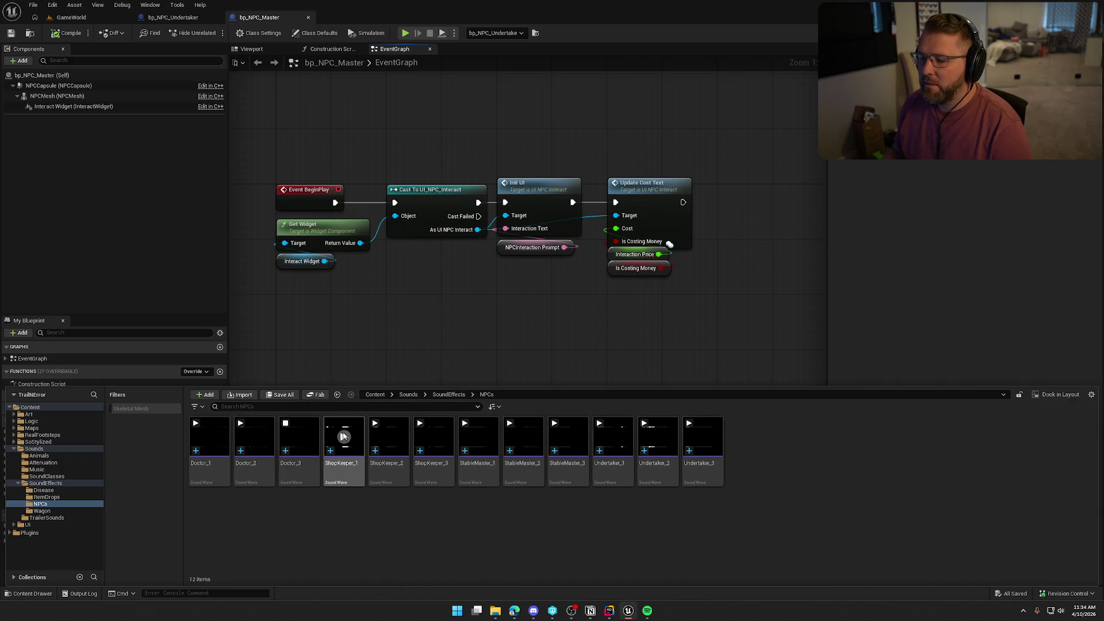
pyautogui.click(343, 437)
pyautogui.click(505, 316)
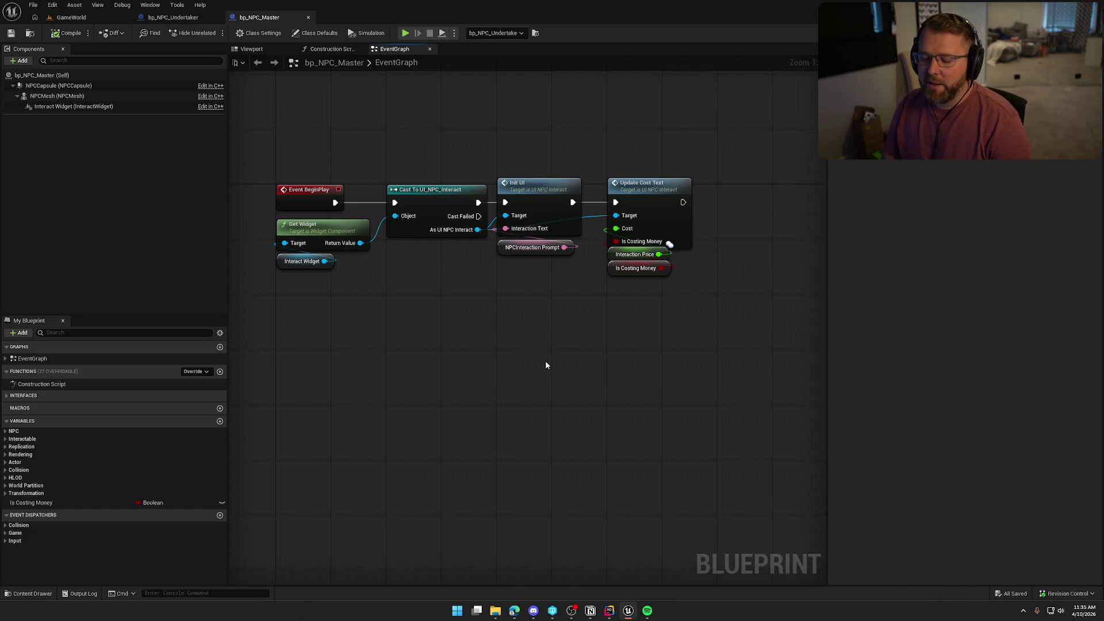
# Step: Add an In progress card 'Fix weather in each zone' noting weather currently needs trading posts
pyautogui.click(589, 610)
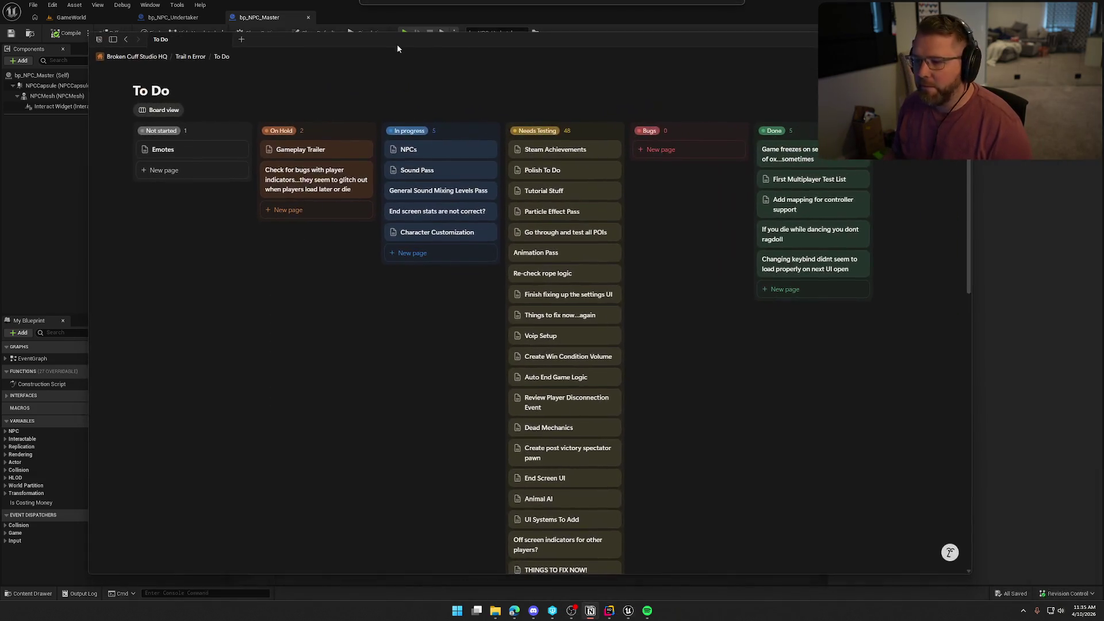
pyautogui.click(411, 253)
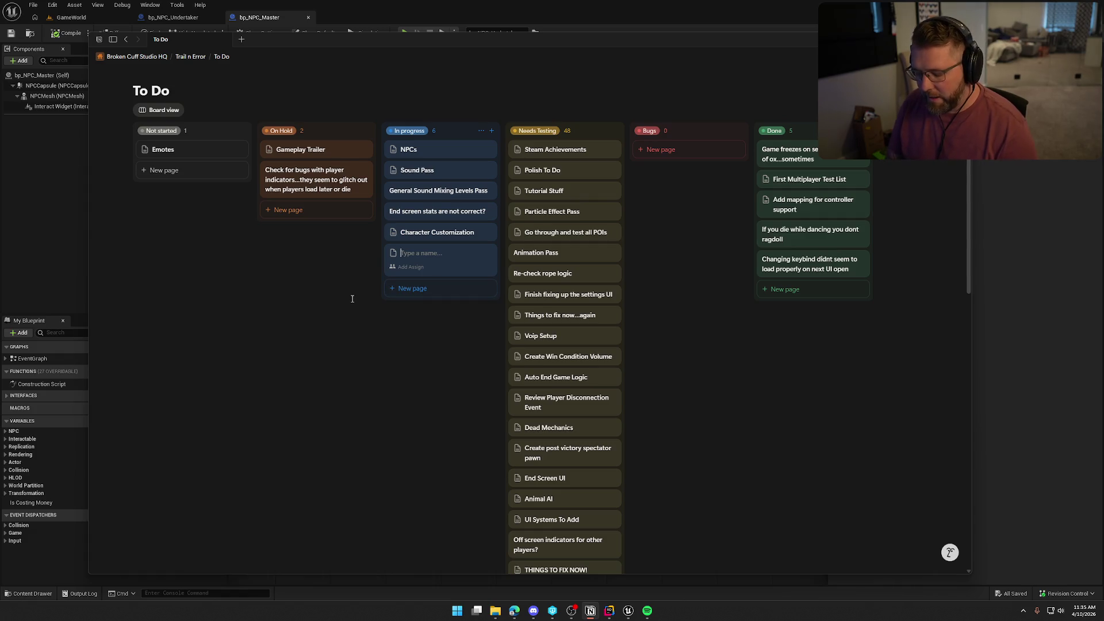
pyautogui.write('Fix we')
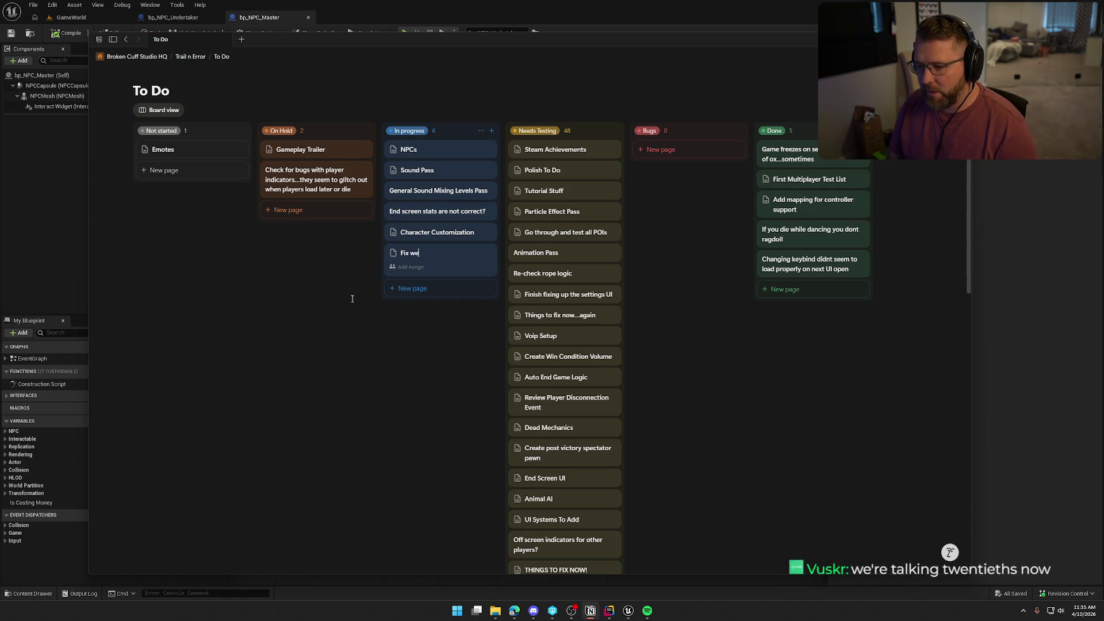
pyautogui.write('ather in each son')
pyautogui.press('BackSpace')
pyautogui.press('BackSpace')
pyautogui.press('BackSpace')
pyautogui.write('zone.')
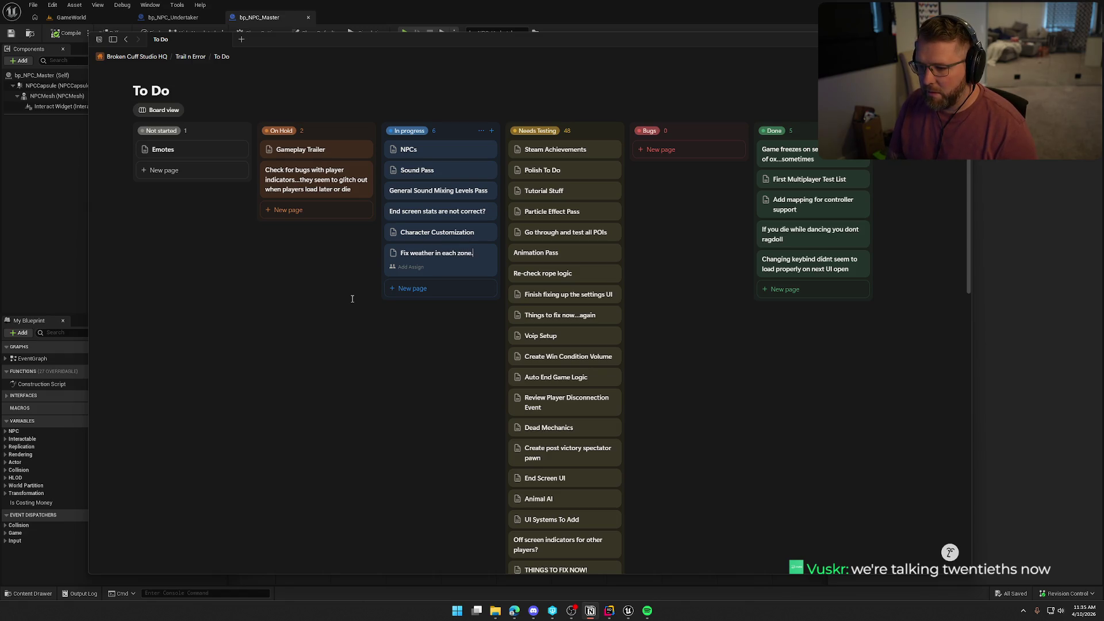
pyautogui.write('..right now you have')
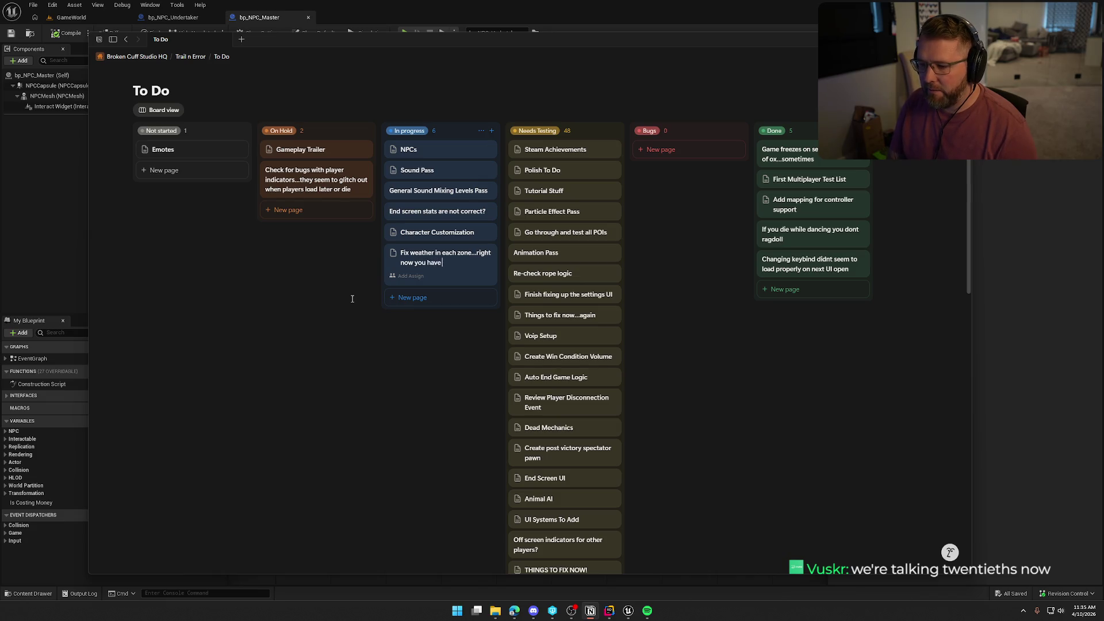
pyautogui.write(' to go through the')
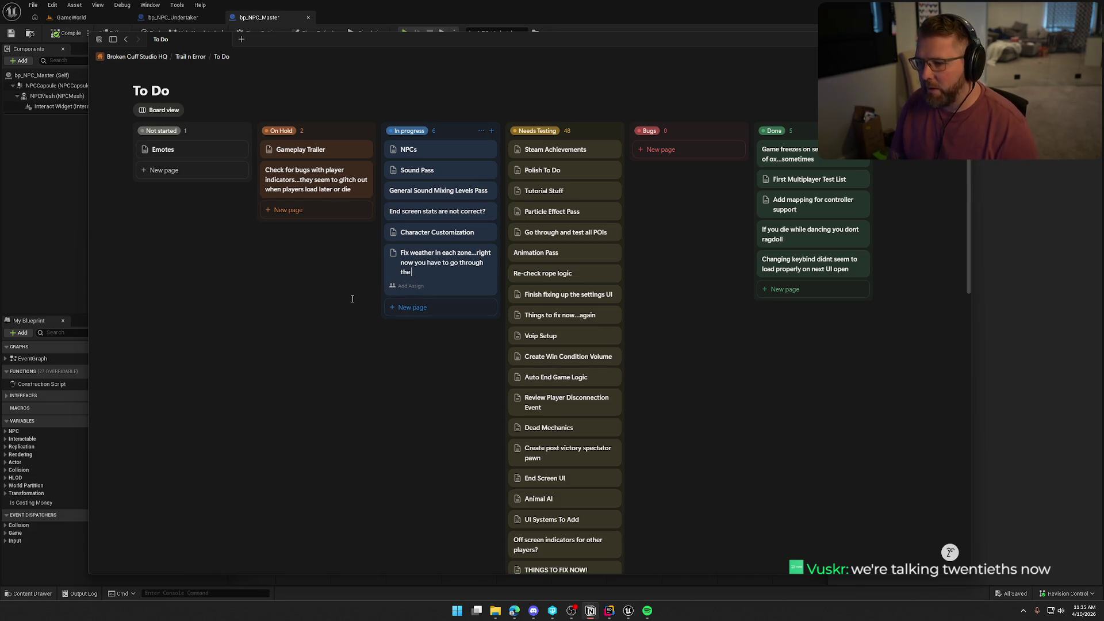
pyautogui.write(' trading posts t')
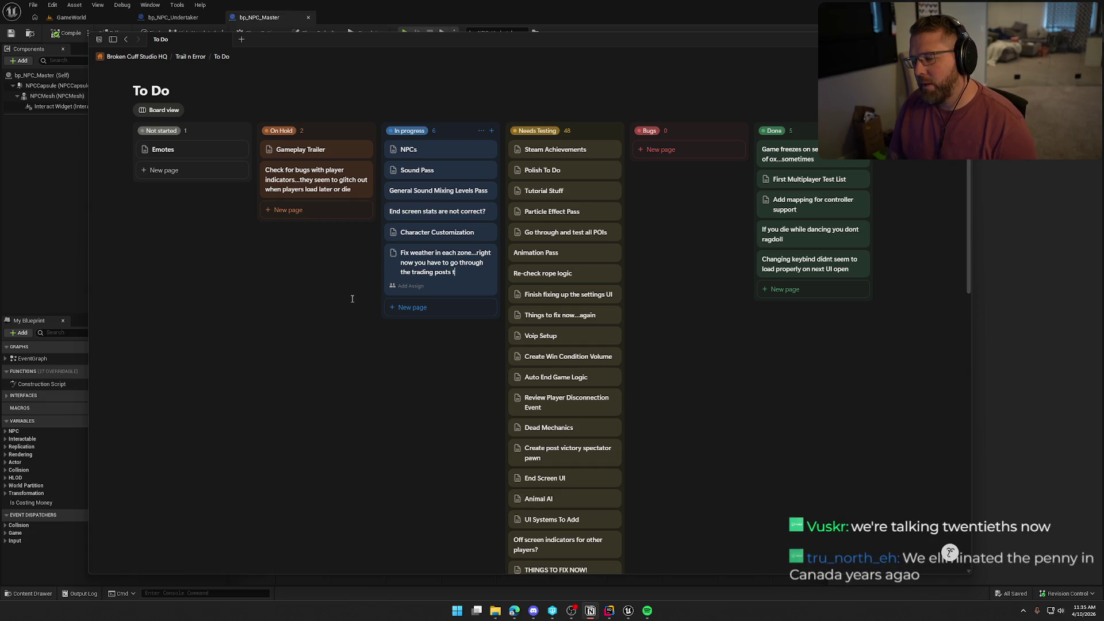
pyautogui.write('o trigger that z')
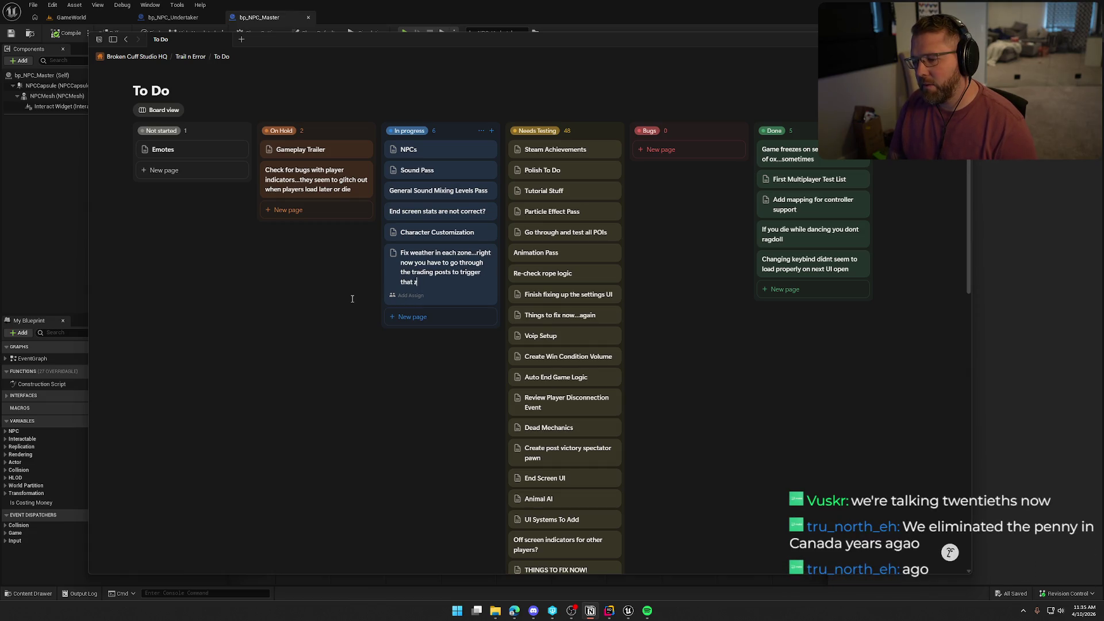
pyautogui.write('ones weather')
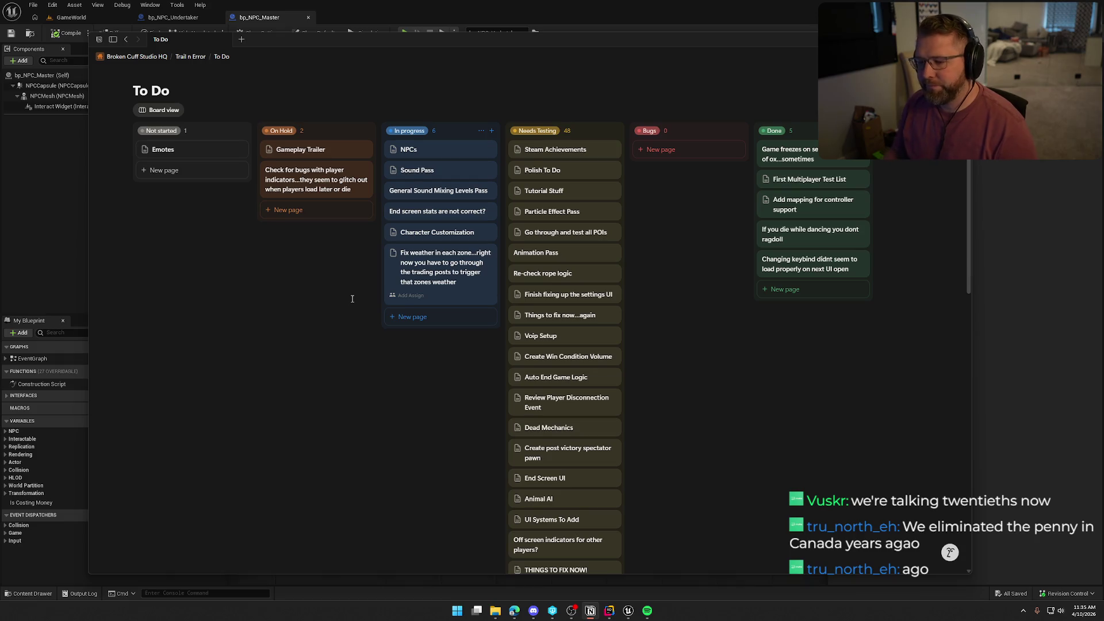
pyautogui.hotkey('alt', 'Tab')
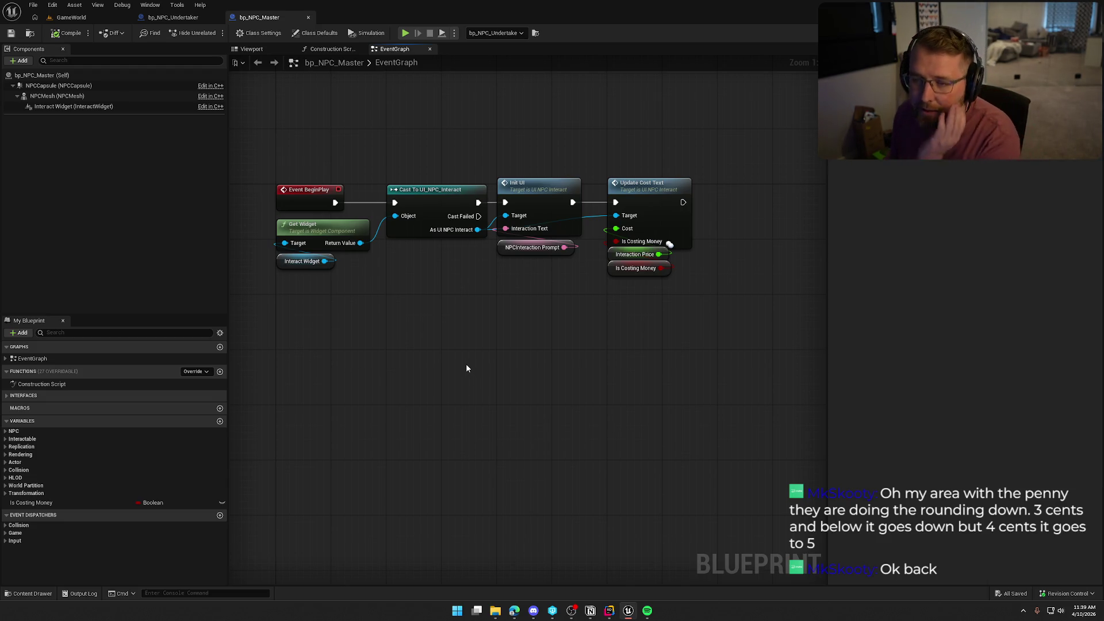
pyautogui.click(609, 611)
pyautogui.click(631, 612)
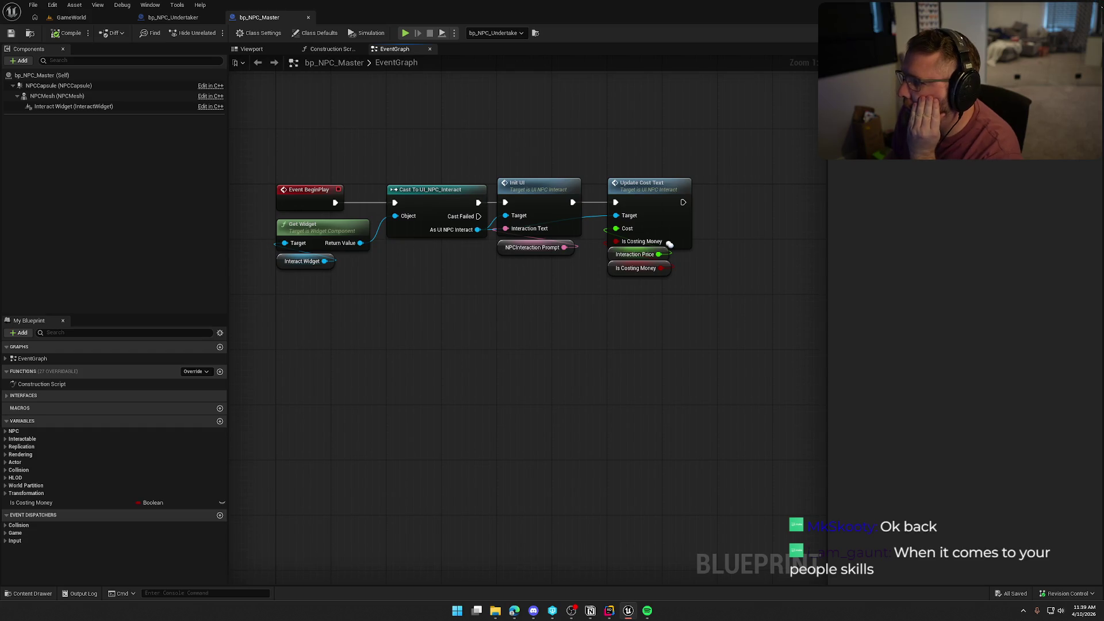
pyautogui.hotkey('alt', 'Tab')
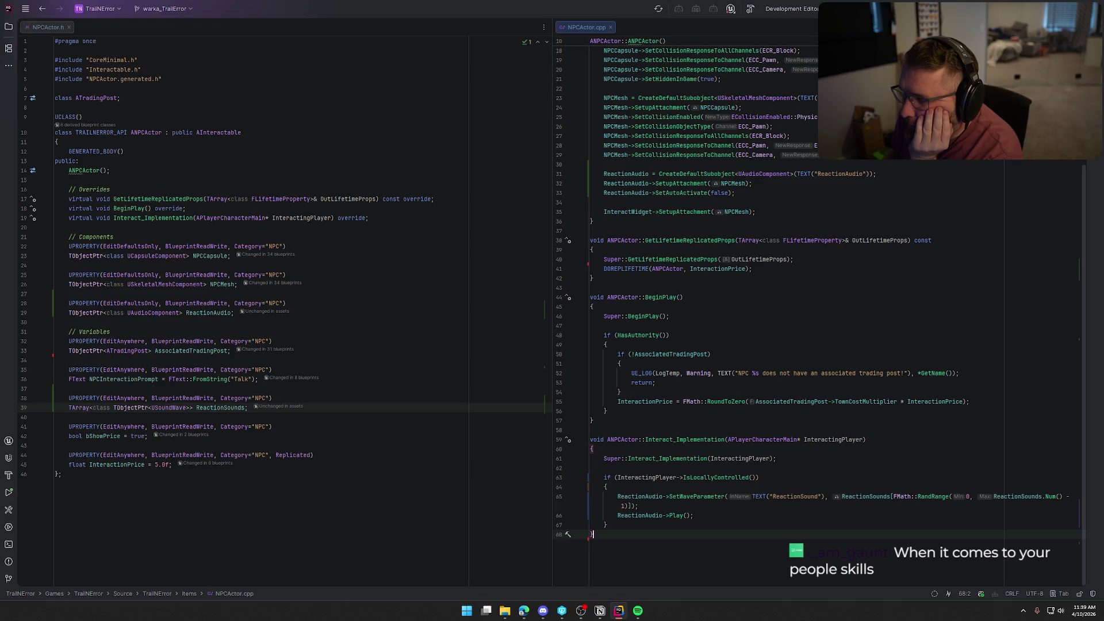
# Step: Build the project and find the TObjectPtr<USoundWave> struct/class type errors
pyautogui.hotkey('ctrl', 'shift', 'b')
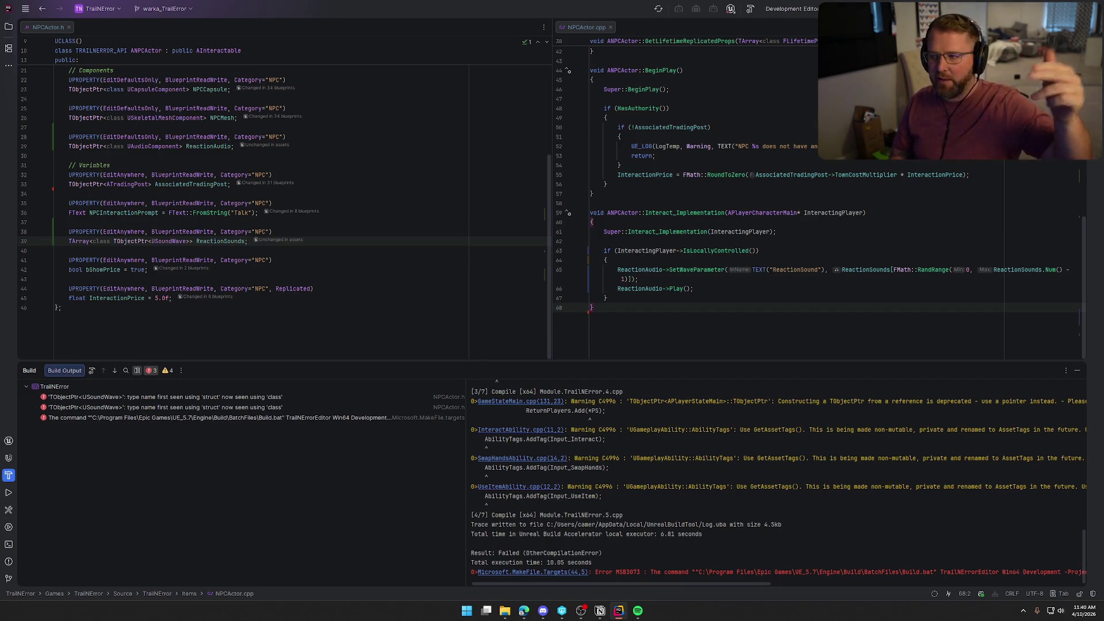
# Step: Delete the extra 'class' keyword from the ReactionSounds TArray type in NPCActor.h
pyautogui.scroll(8, 819, 198)
pyautogui.scroll(6, 776, 198)
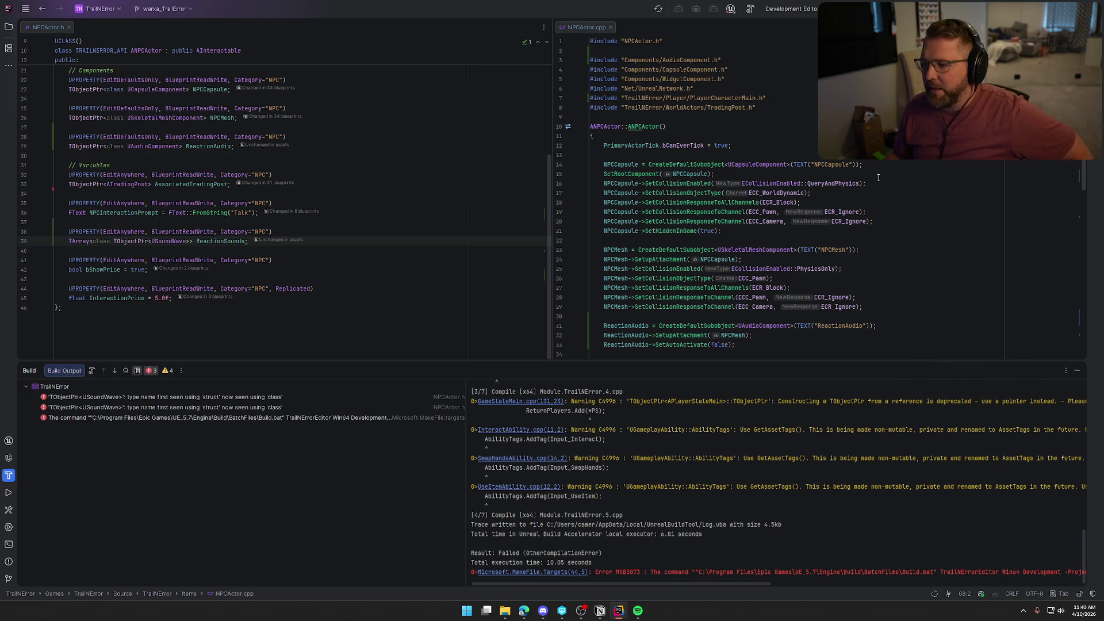
pyautogui.scroll(-2, 874, 241)
pyautogui.scroll(-1, 874, 241)
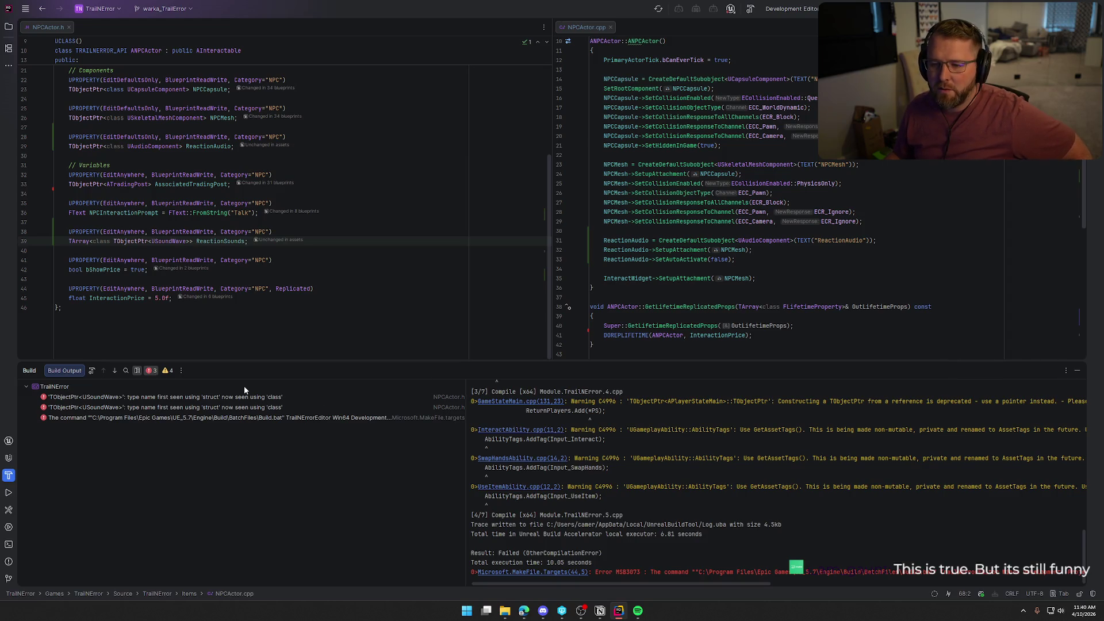
pyautogui.click(109, 242)
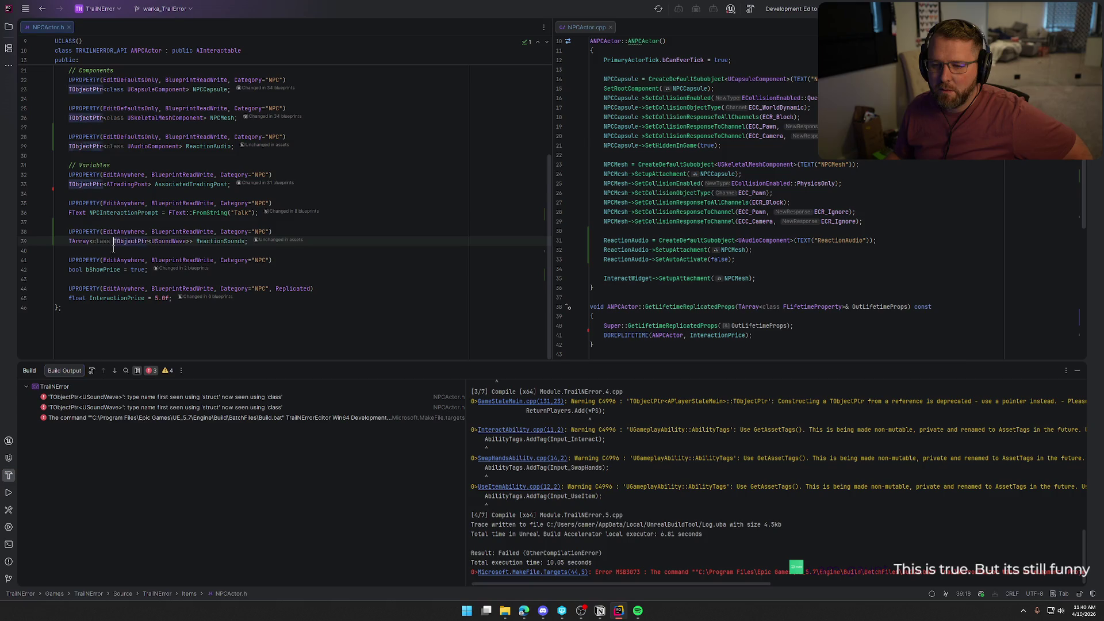
pyautogui.press('BackSpace')
pyautogui.press('BackSpace')
pyautogui.press('BackSpace')
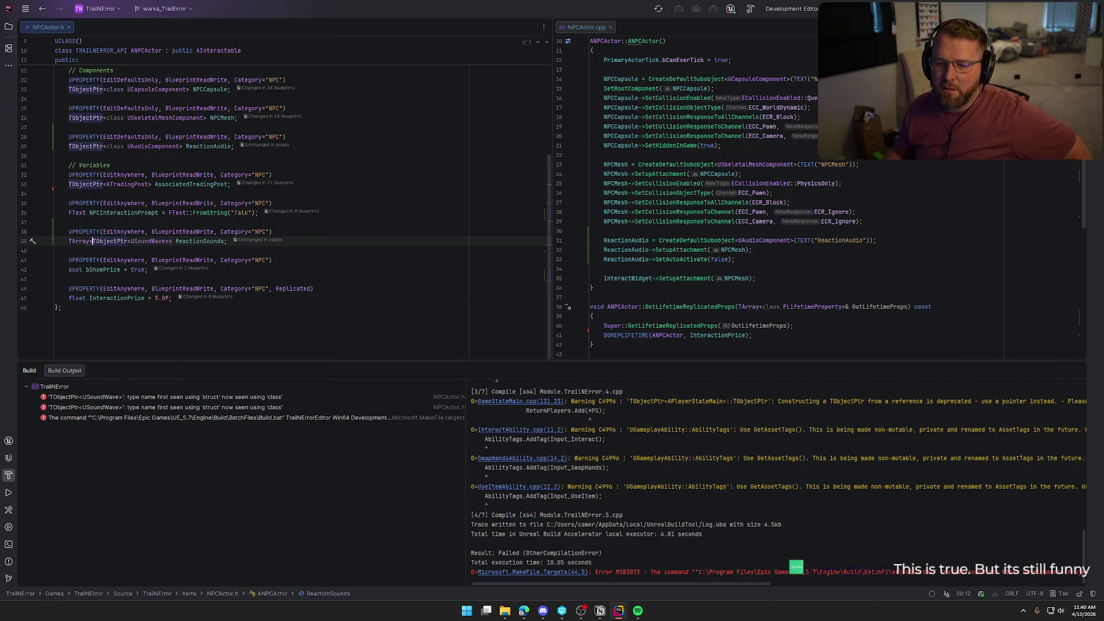
# Step: Rebuild the project successfully and return to Unreal Editor
pyautogui.hotkey('ctrl', 'shift', 'b')
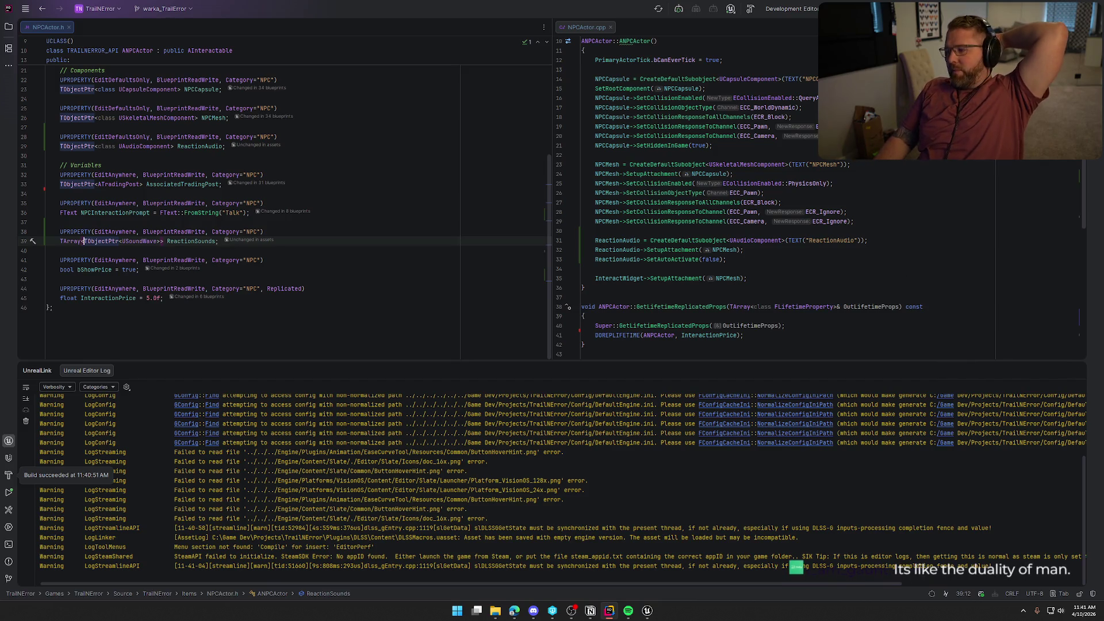
pyautogui.click(1075, 373)
pyautogui.click(648, 610)
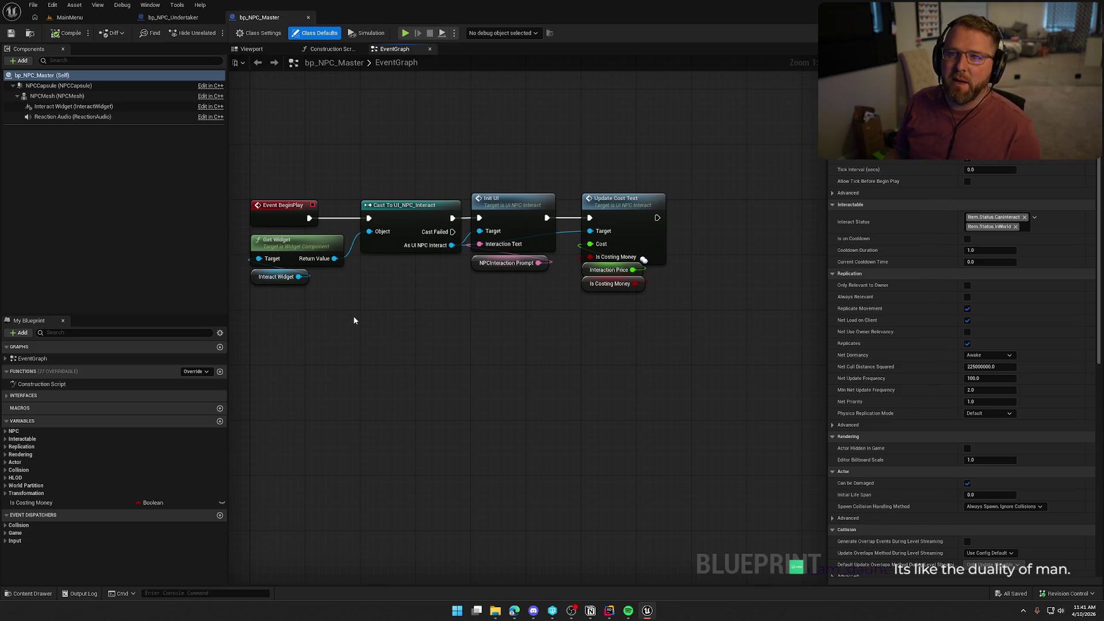
# Step: Raise bp_NPC_Master's Reaction Audio component above the NPC mesh in the viewport
pyautogui.moveTo(354, 318)
pyautogui.mouseDown()
pyautogui.moveTo(392, 322)
pyautogui.moveTo(428, 285)
pyautogui.mouseUp()
pyautogui.press('Home')
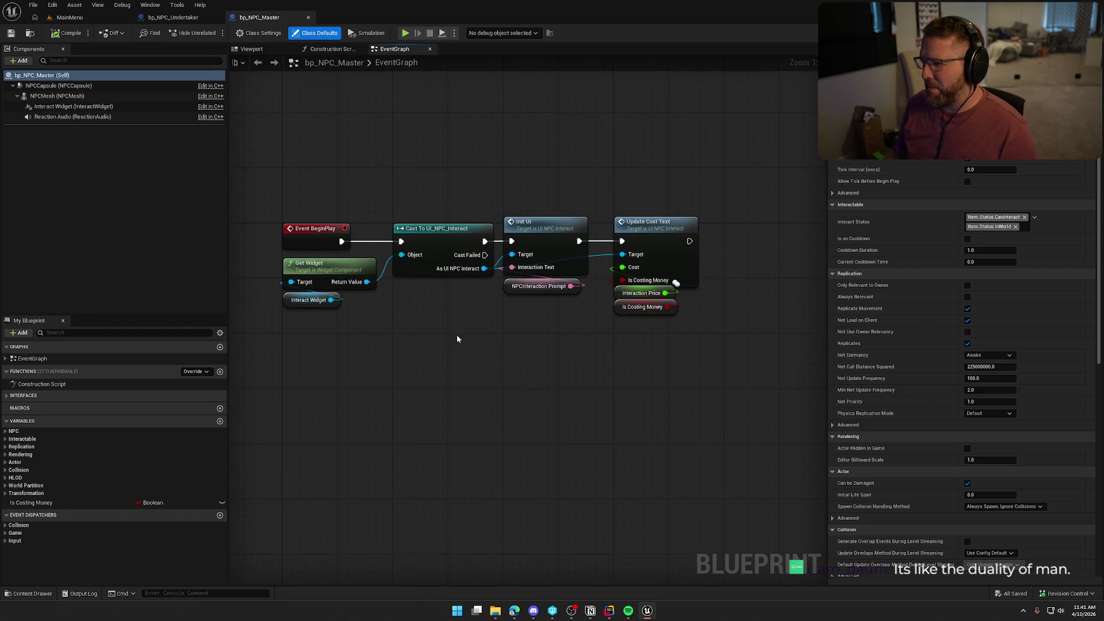
pyautogui.click(251, 49)
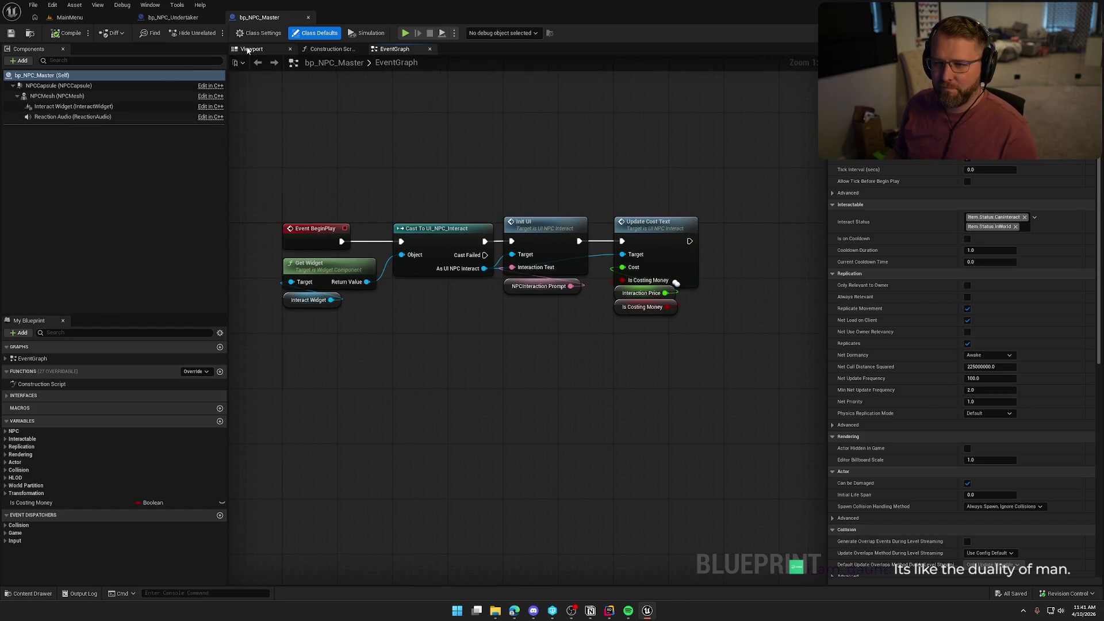
pyautogui.click(72, 117)
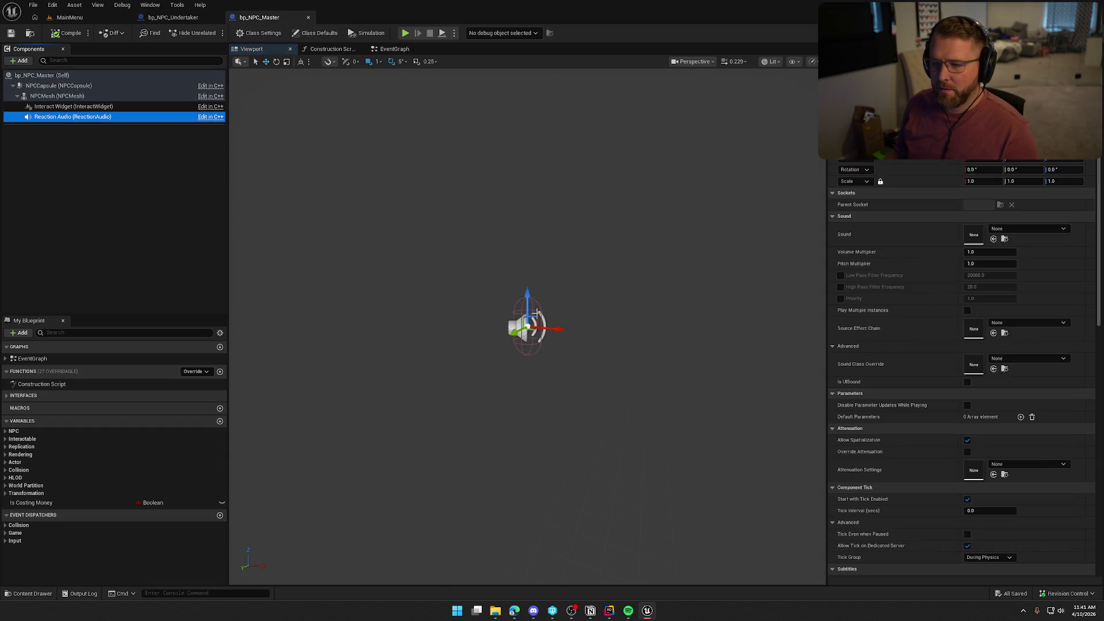
pyautogui.moveTo(527, 292); pyautogui.dragTo(526, 261)
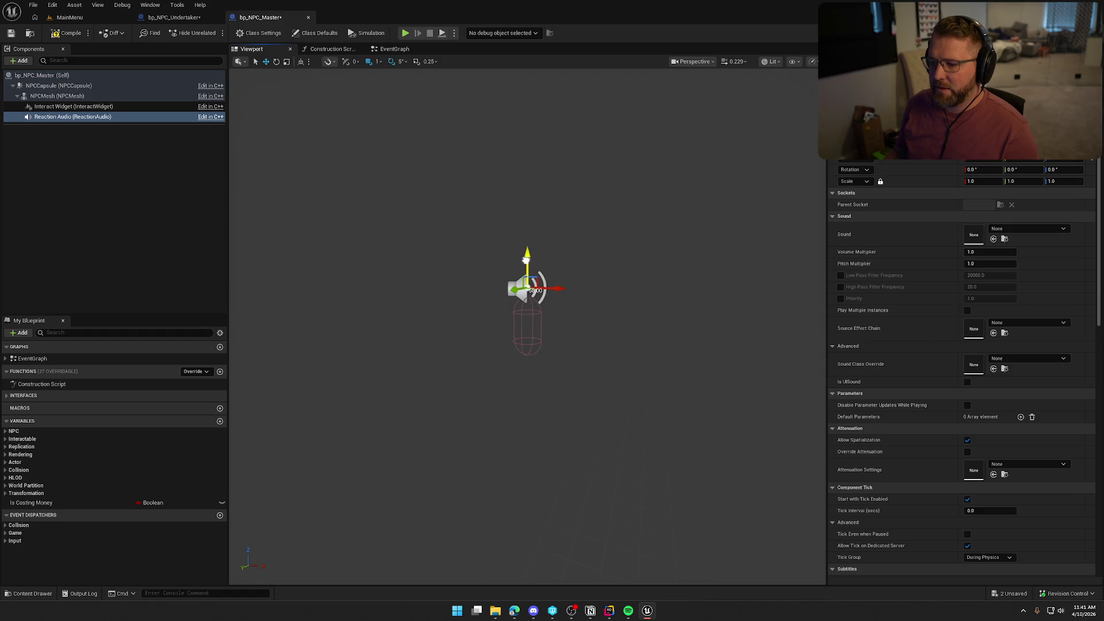
# Step: Compile bp_NPC_Master, checking out both NPC blueprints, and review its component defaults
pyautogui.click(63, 33)
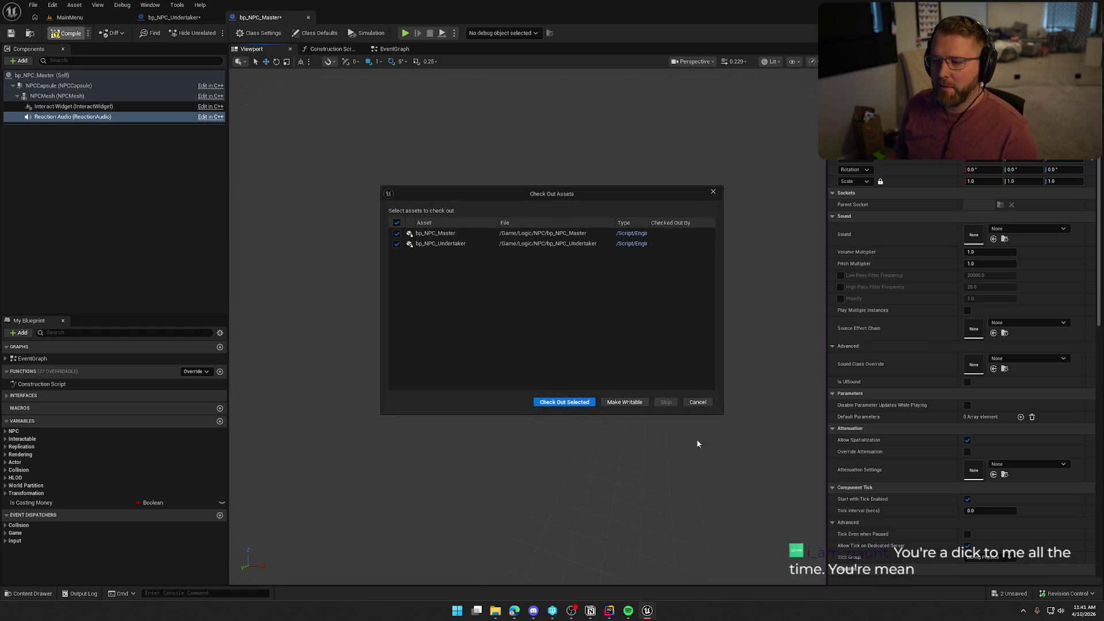
pyautogui.click(546, 402)
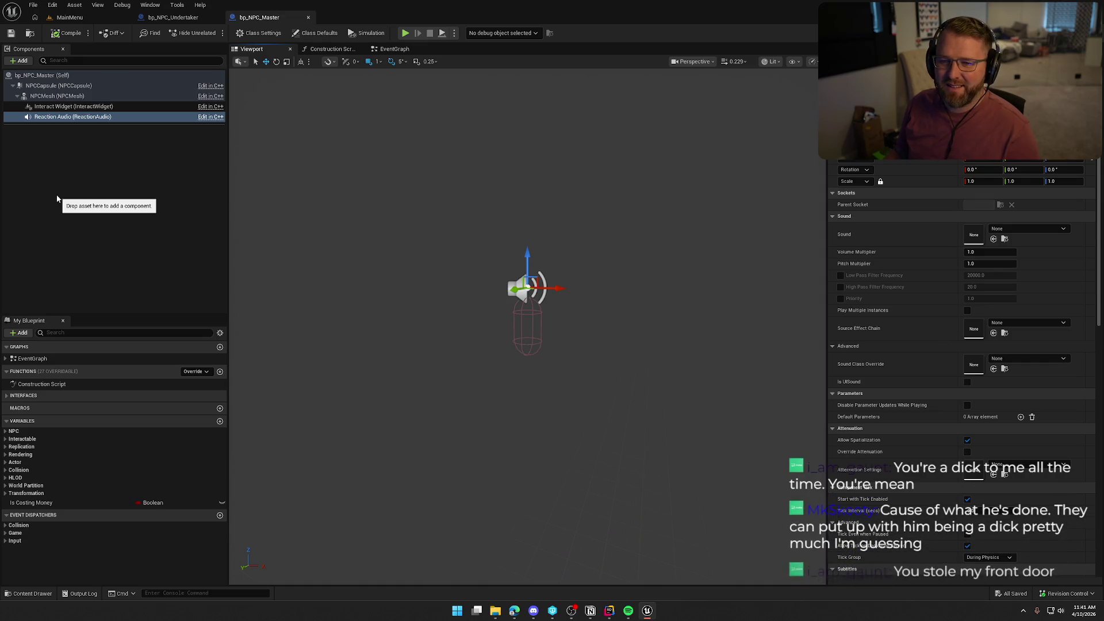
pyautogui.click(42, 98)
pyautogui.click(57, 85)
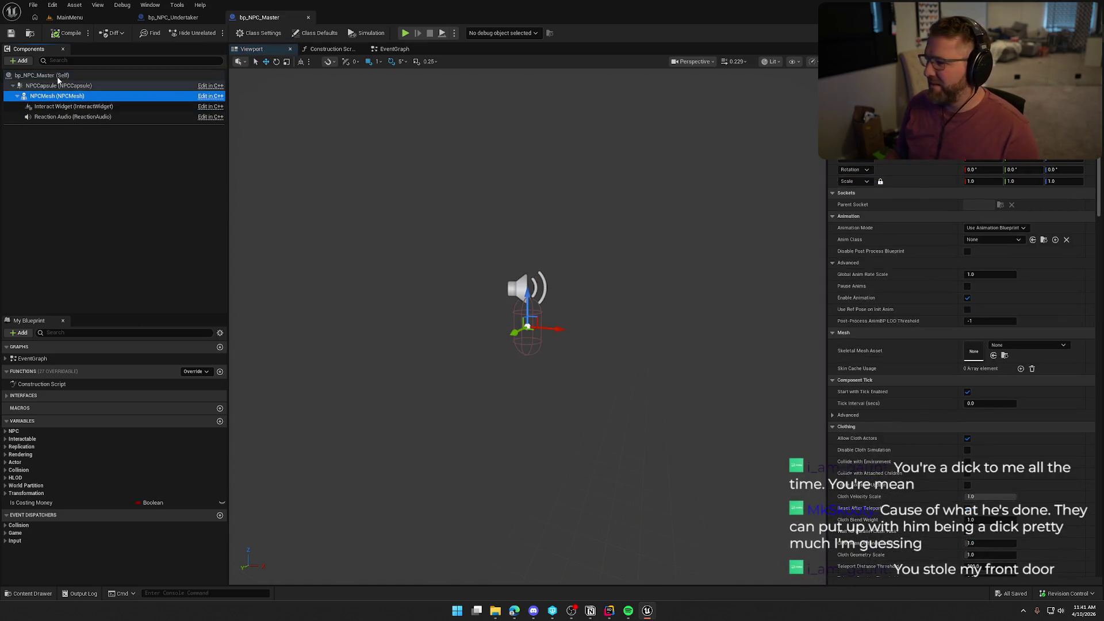
pyautogui.click(42, 75)
# Step: Open bp_NPC_Undertaker, place bp_NPC_Master's tab first, and return to the MainMenu level
pyautogui.click(89, 173)
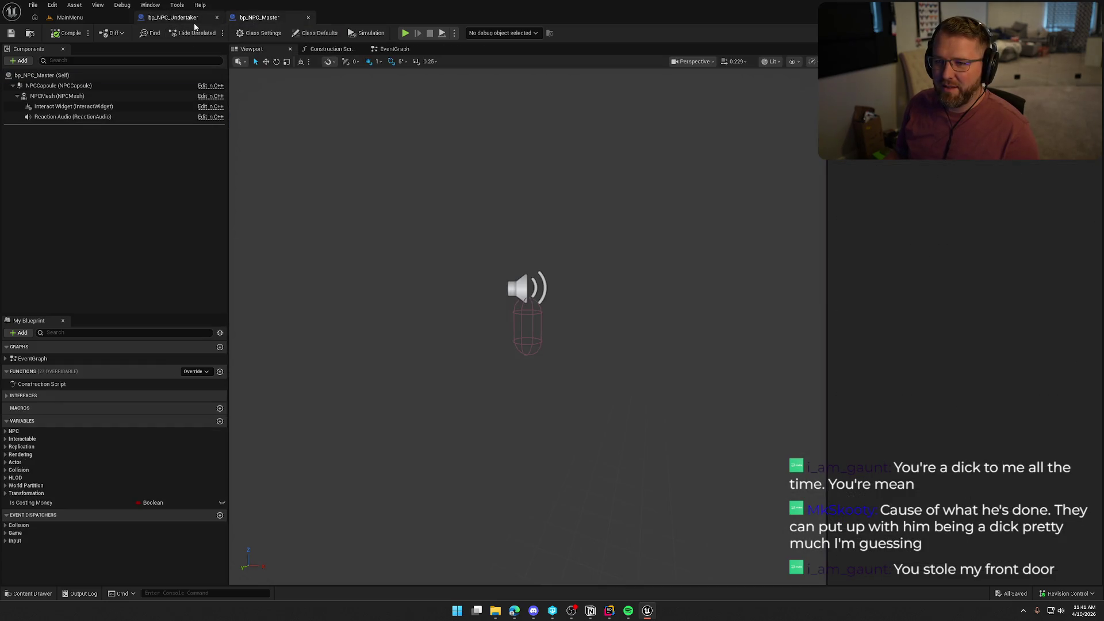
pyautogui.moveTo(194, 22); pyautogui.dragTo(270, 19)
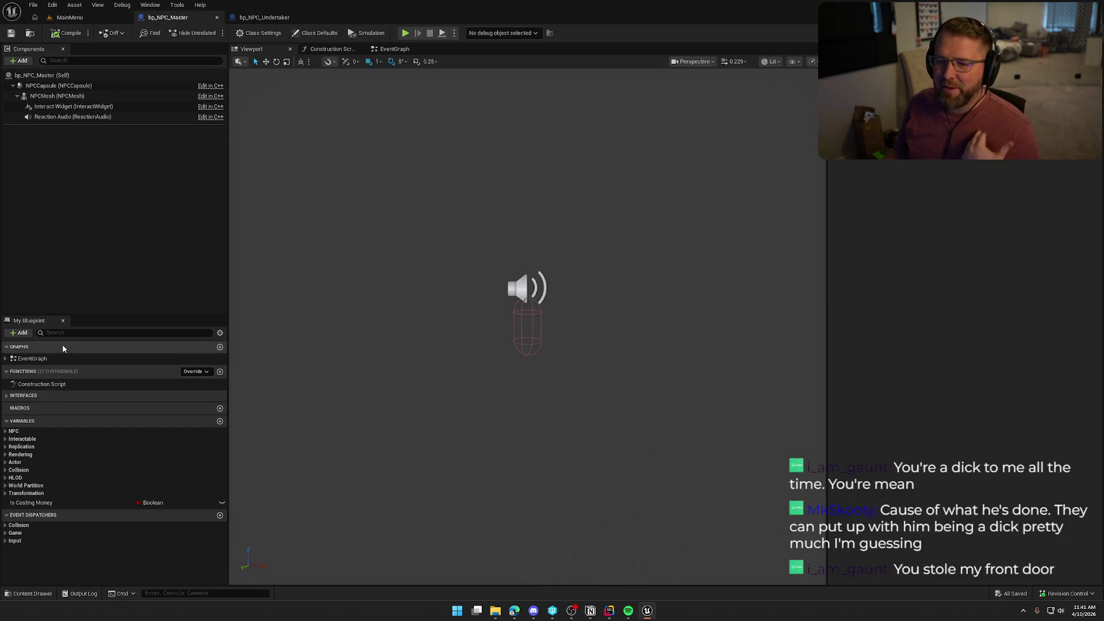
pyautogui.click(69, 17)
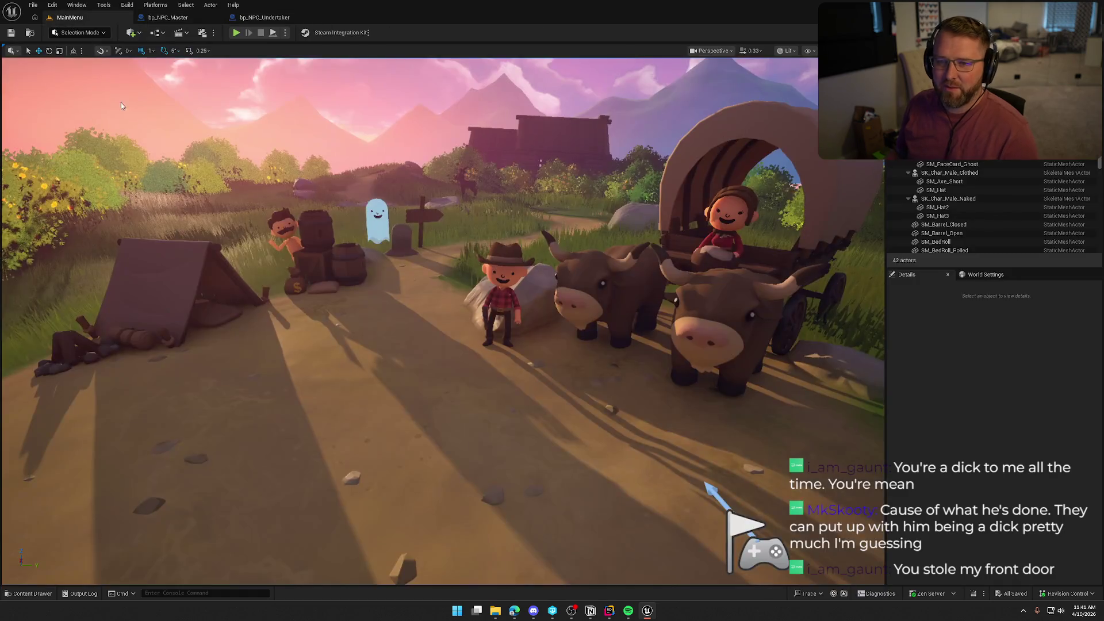
# Step: Open the GameWorld level, fly the camera around its NPCs, then return to bp_NPC_Master
pyautogui.hotkey('ctrl', 'space')
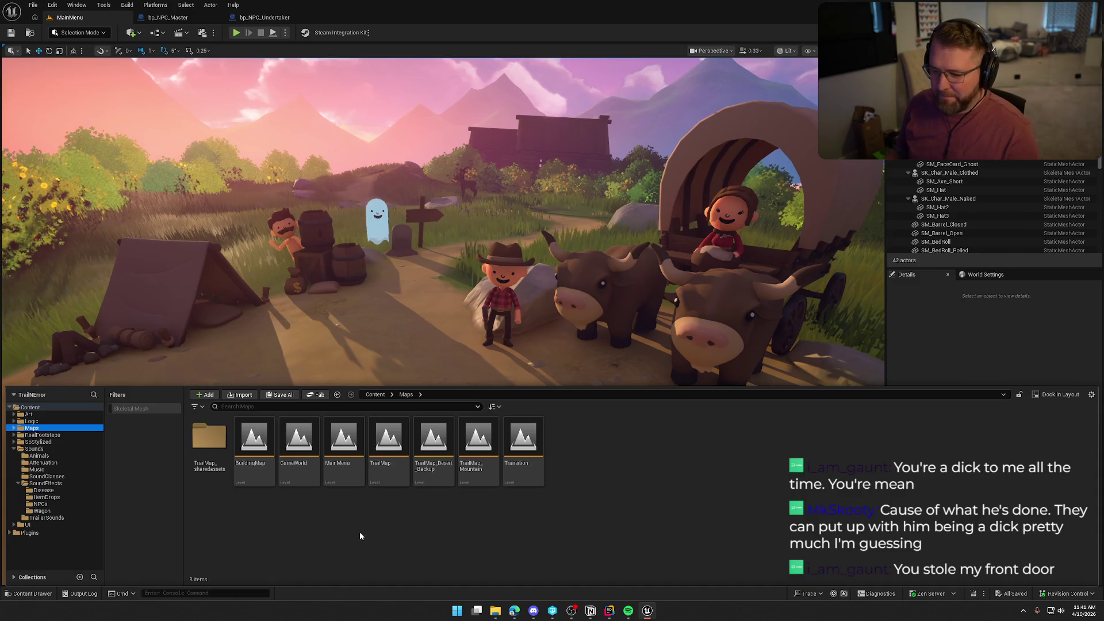
pyautogui.doubleClick(304, 470)
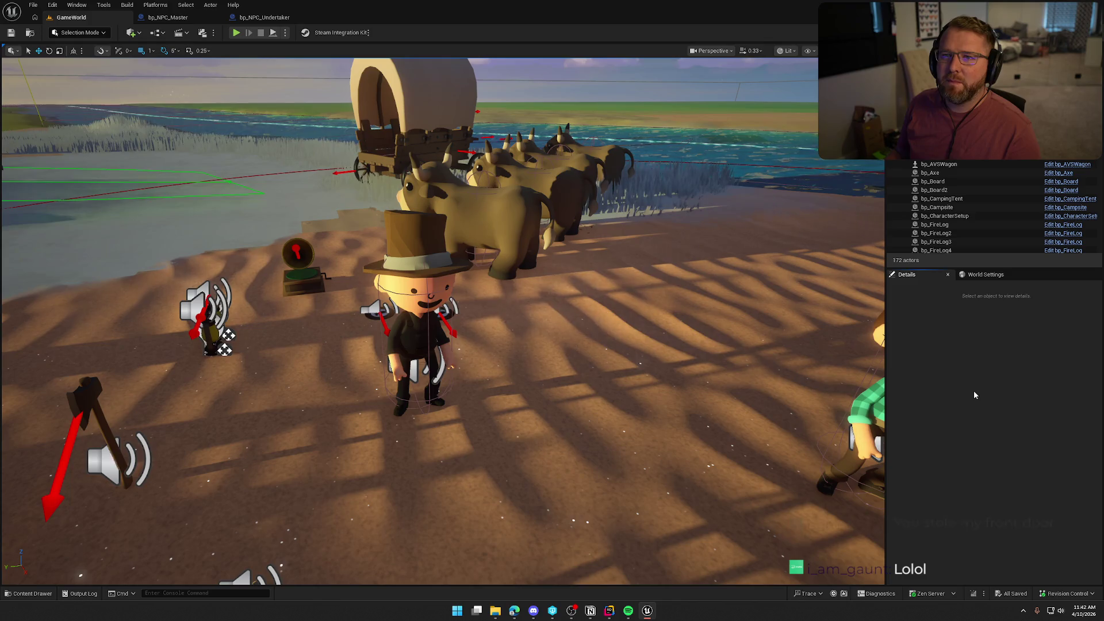
pyautogui.press('w')
pyautogui.press('s')
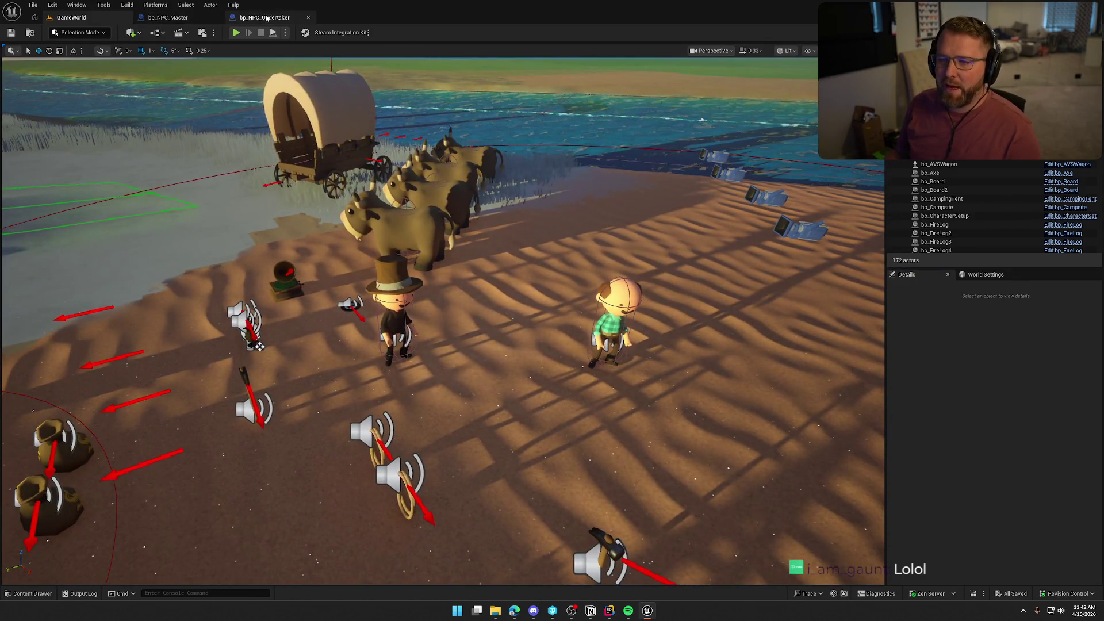
pyautogui.click(262, 17)
pyautogui.click(172, 17)
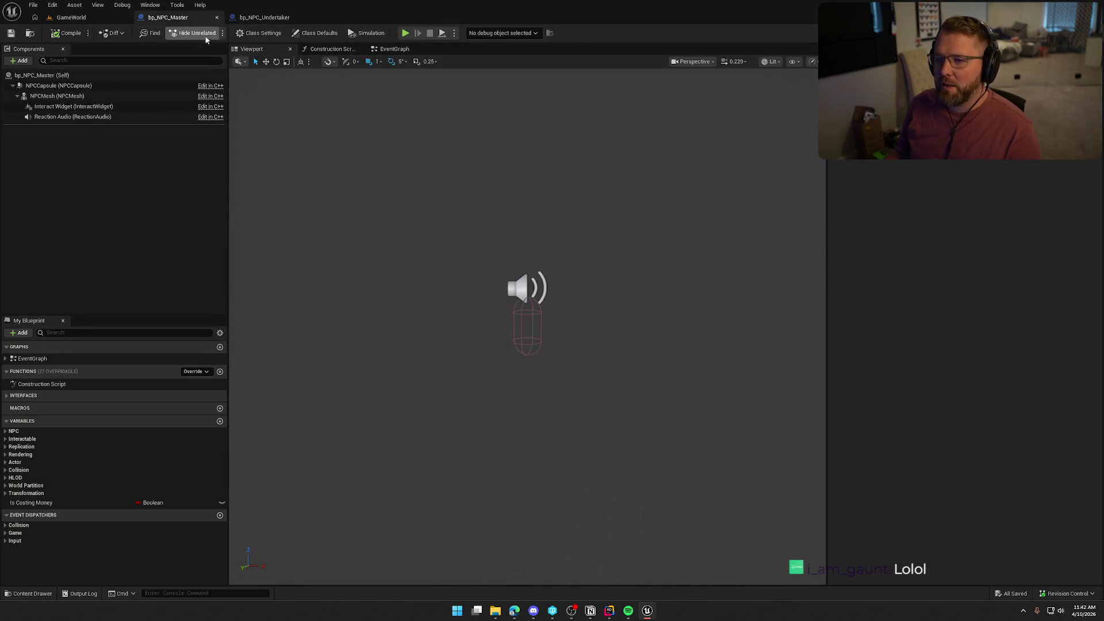
# Step: Move bp_NPC_Undertaker's Reaction Audio component up above the top hat and save it
pyautogui.click(262, 18)
pyautogui.click(251, 50)
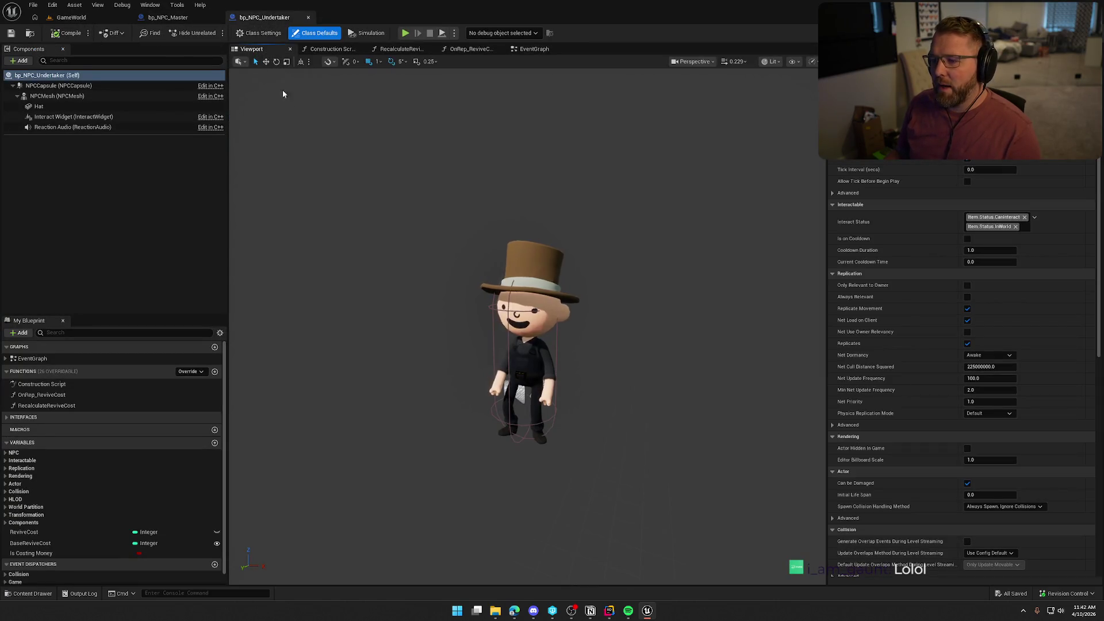
pyautogui.click(74, 128)
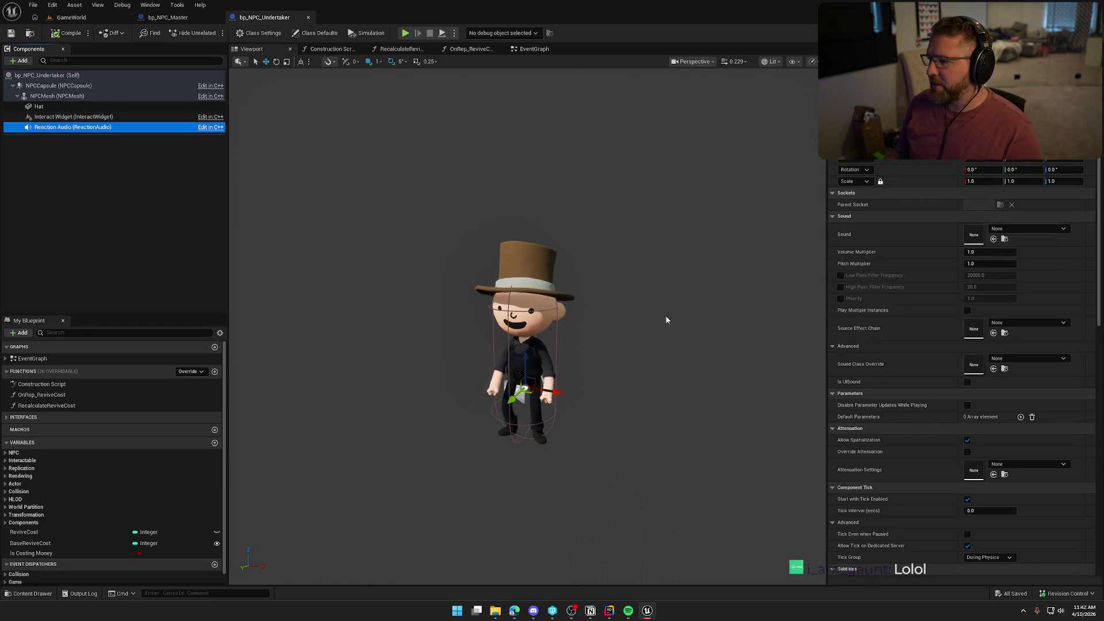
pyautogui.click(1057, 159)
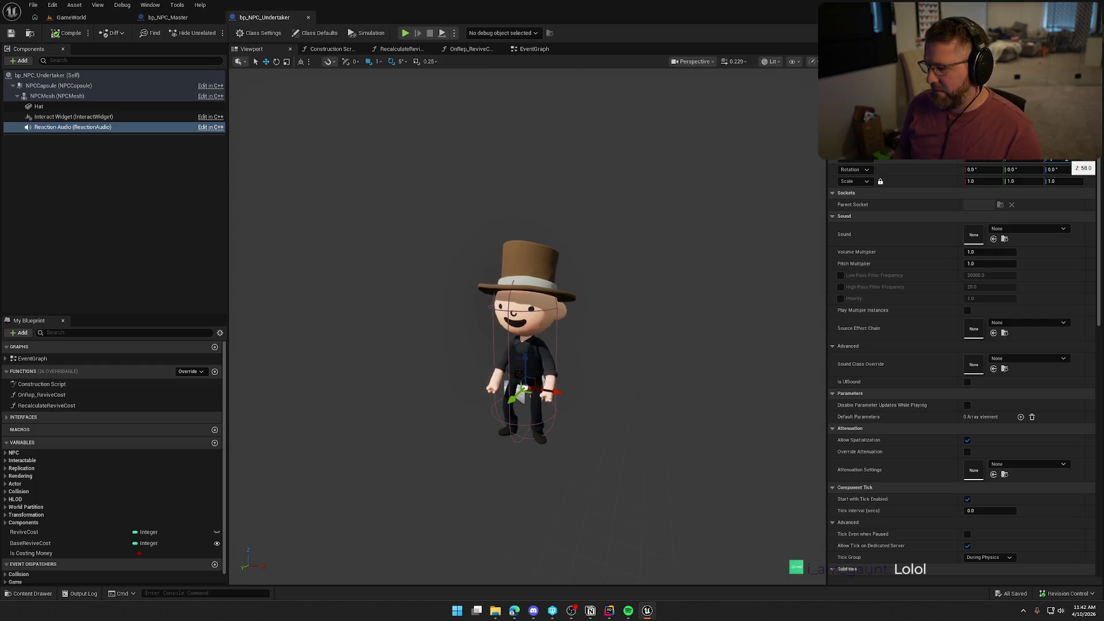
pyautogui.press('Return')
pyautogui.moveTo(525, 406); pyautogui.dragTo(523, 174)
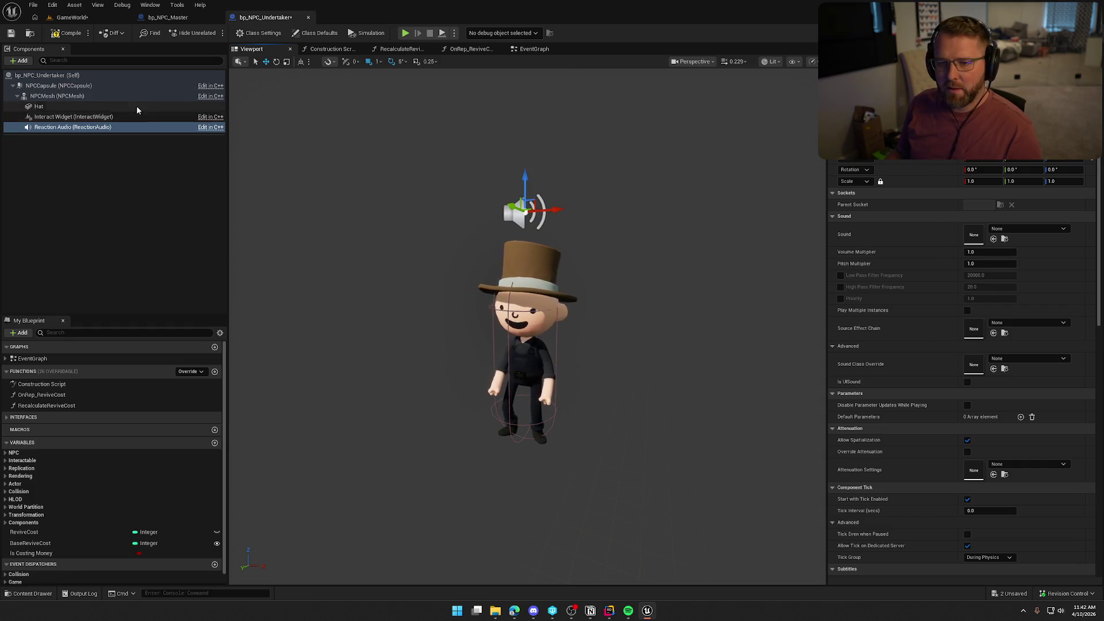
pyautogui.hotkey('ctrl', 's')
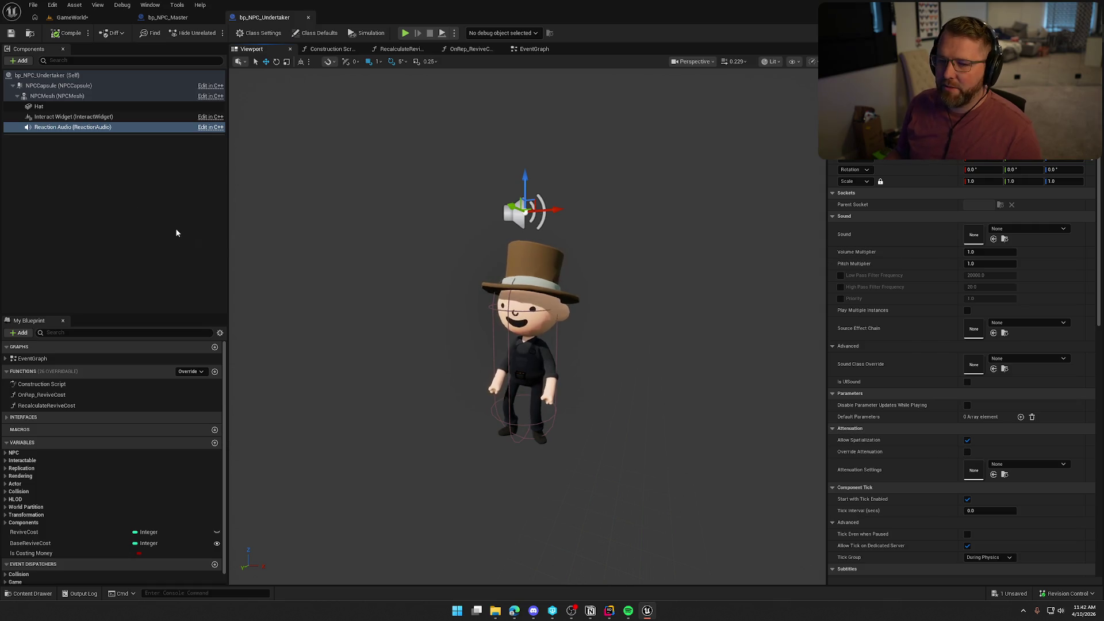
pyautogui.click(172, 16)
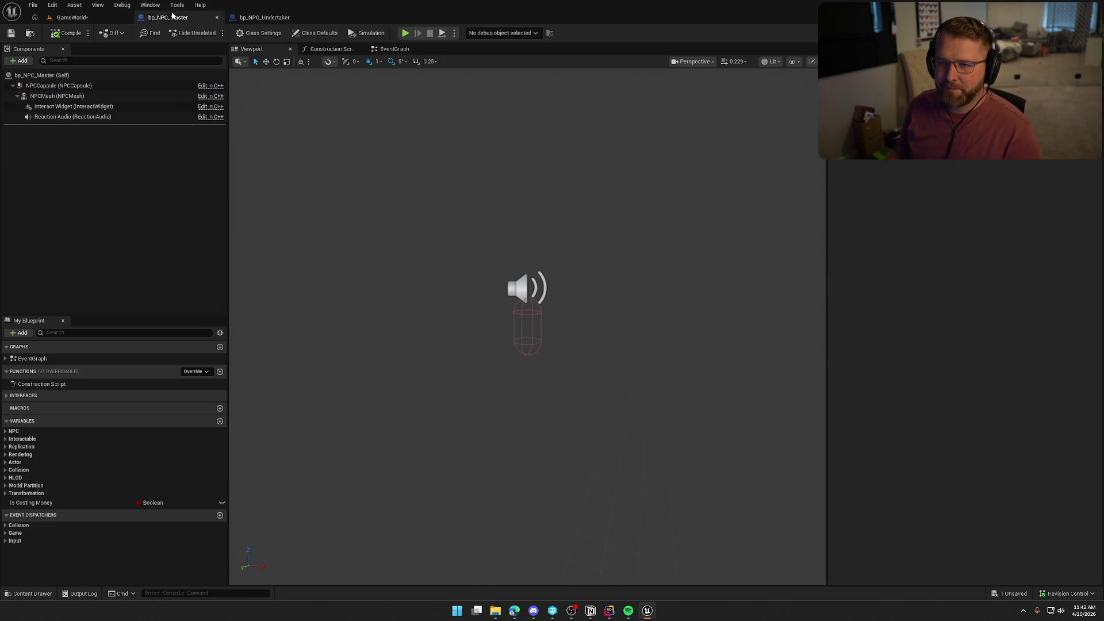
# Step: Create MetaSound Source MS_NPC in Sounds/SoundEffects/NPCs and drag it onto Reaction Audio's Sound
pyautogui.click(155, 116)
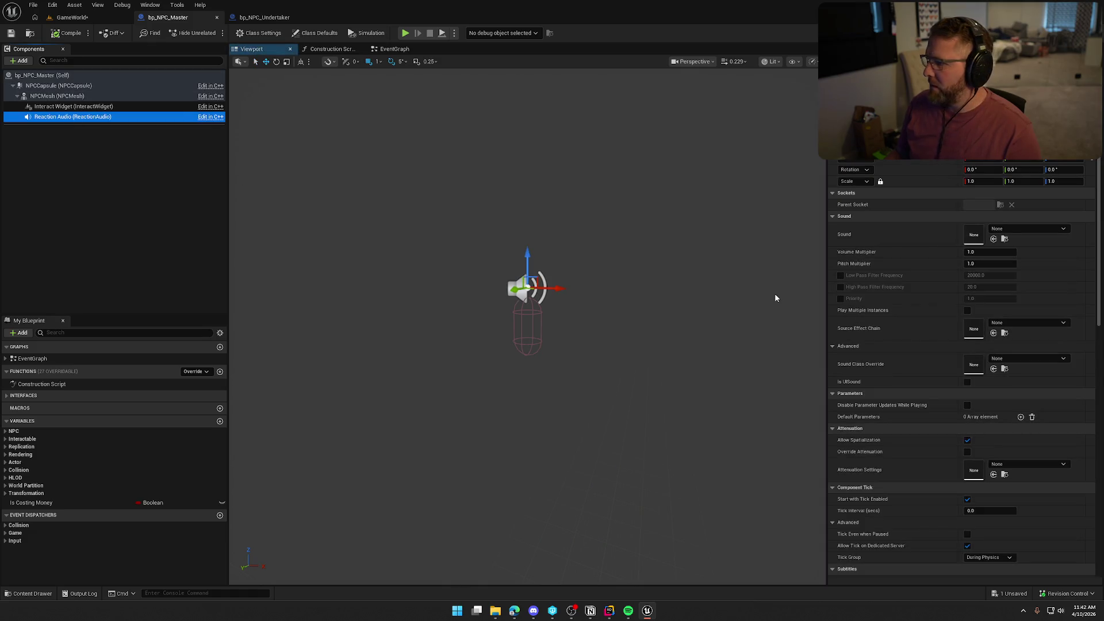
pyautogui.hotkey('ctrl', 'space')
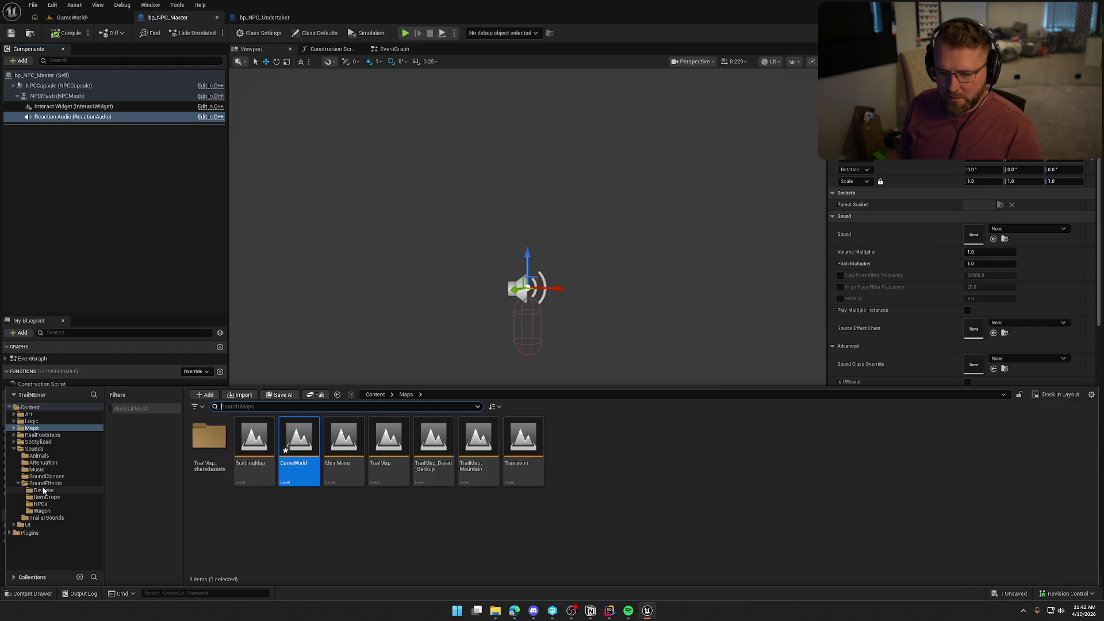
pyautogui.click(40, 504)
pyautogui.rightClick(469, 524)
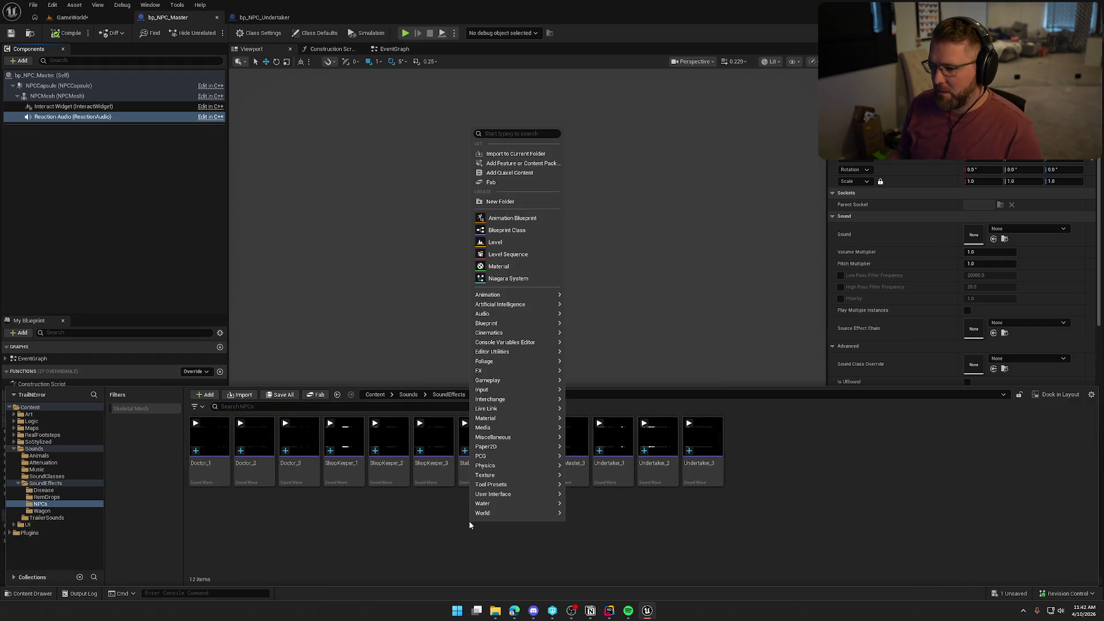
pyautogui.write('meta')
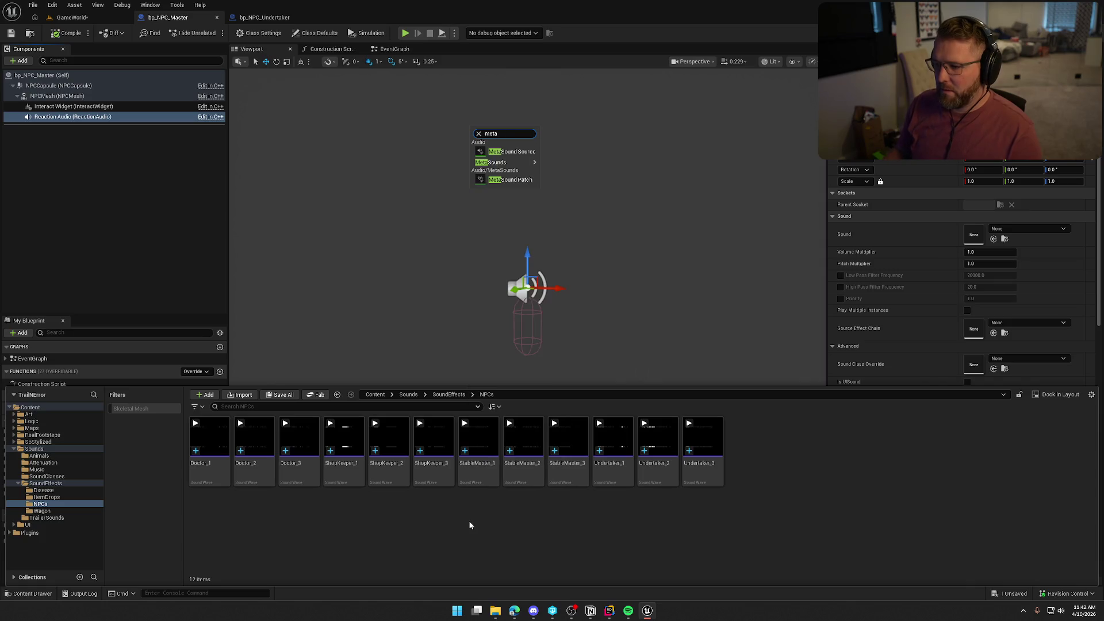
pyautogui.click(511, 152)
pyautogui.write('MS_NPC')
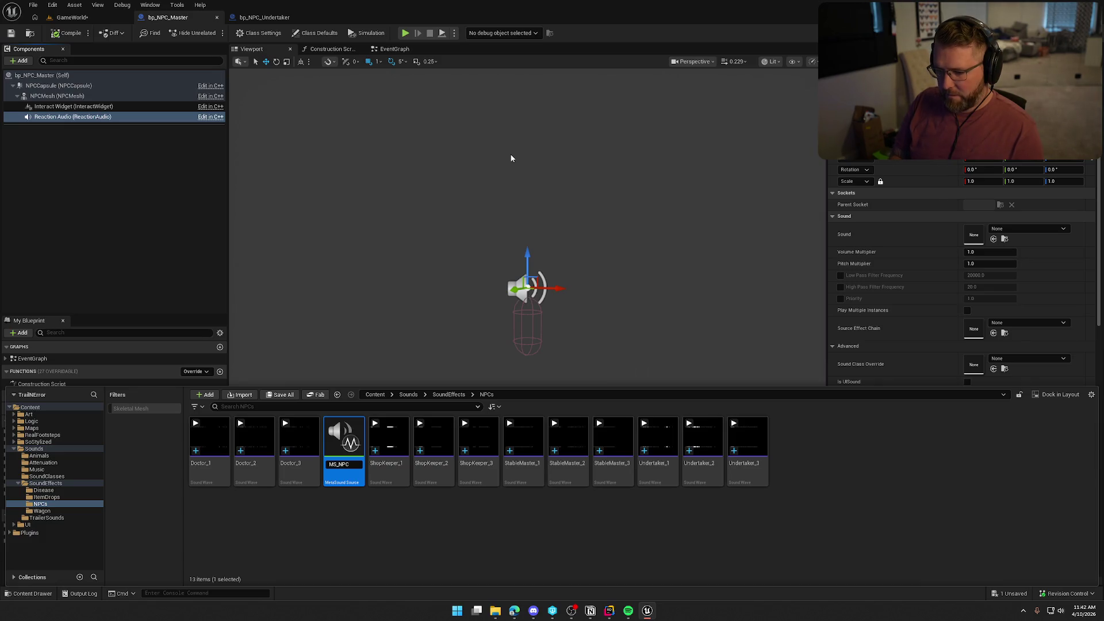
pyautogui.press('Return')
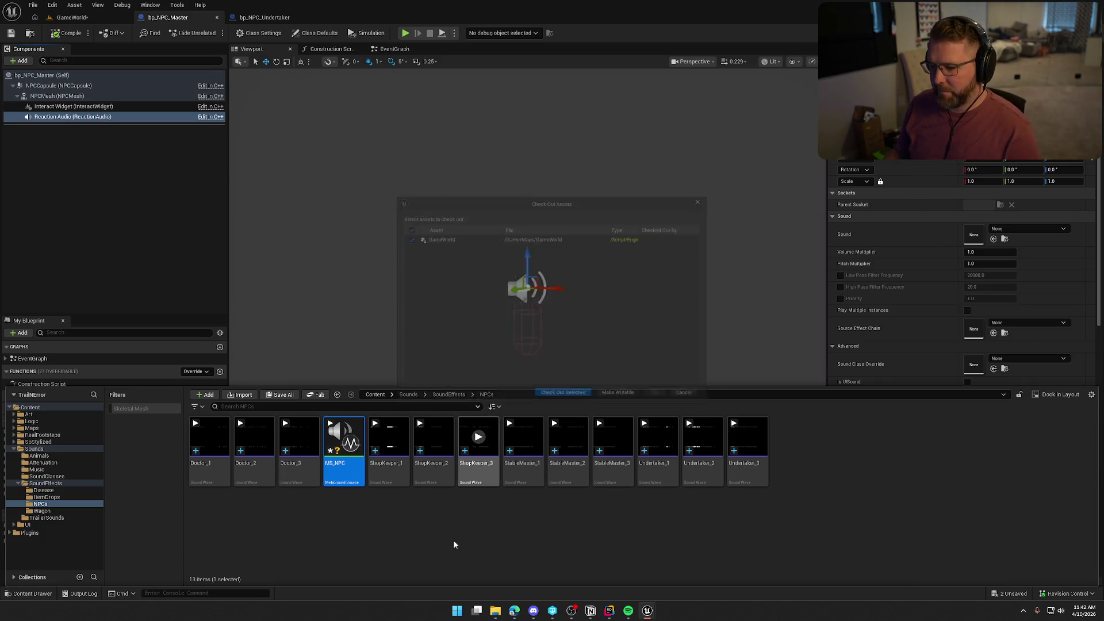
pyautogui.press('Return')
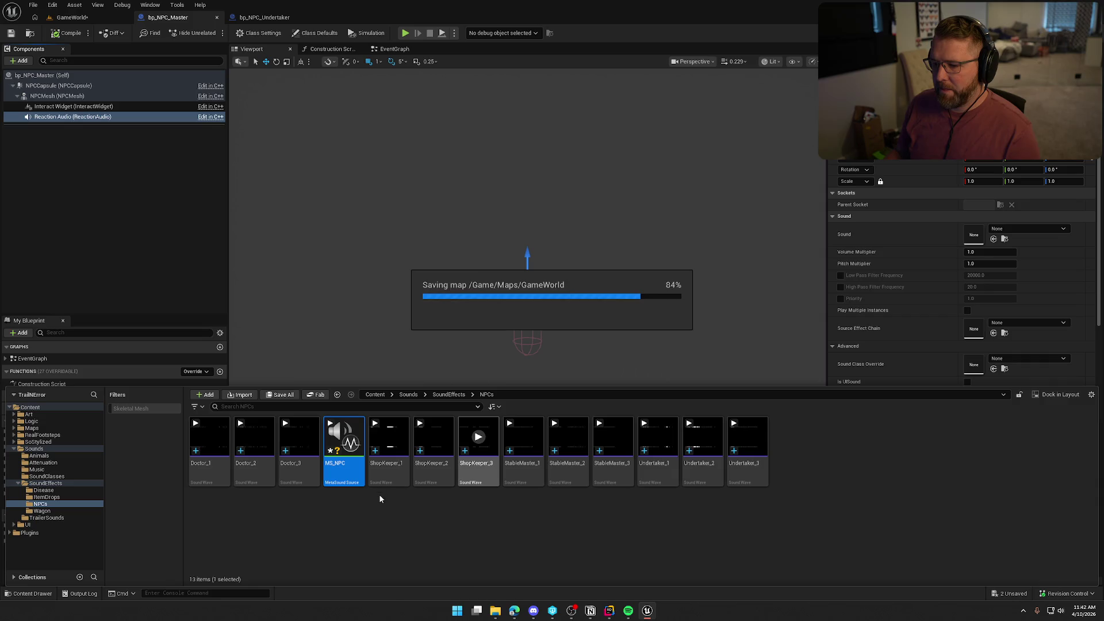
pyautogui.moveTo(344, 440); pyautogui.dragTo(977, 235)
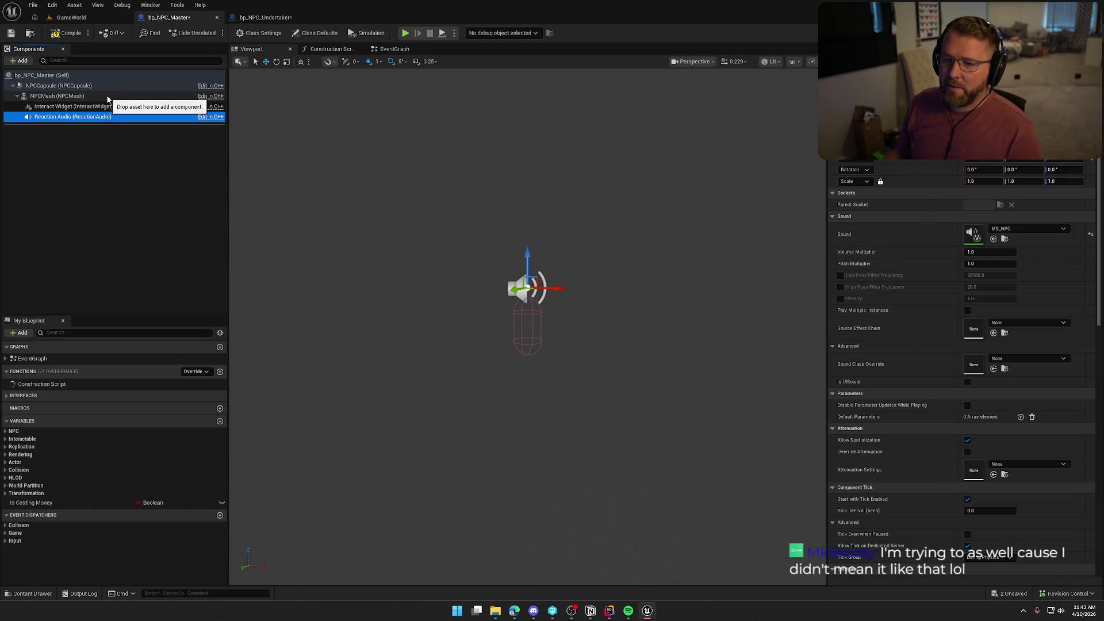
# Step: Save all changes with MS_NPC assigned, then deselect the Reaction Audio component
pyautogui.hotkey('ctrl', 'shift', 's')
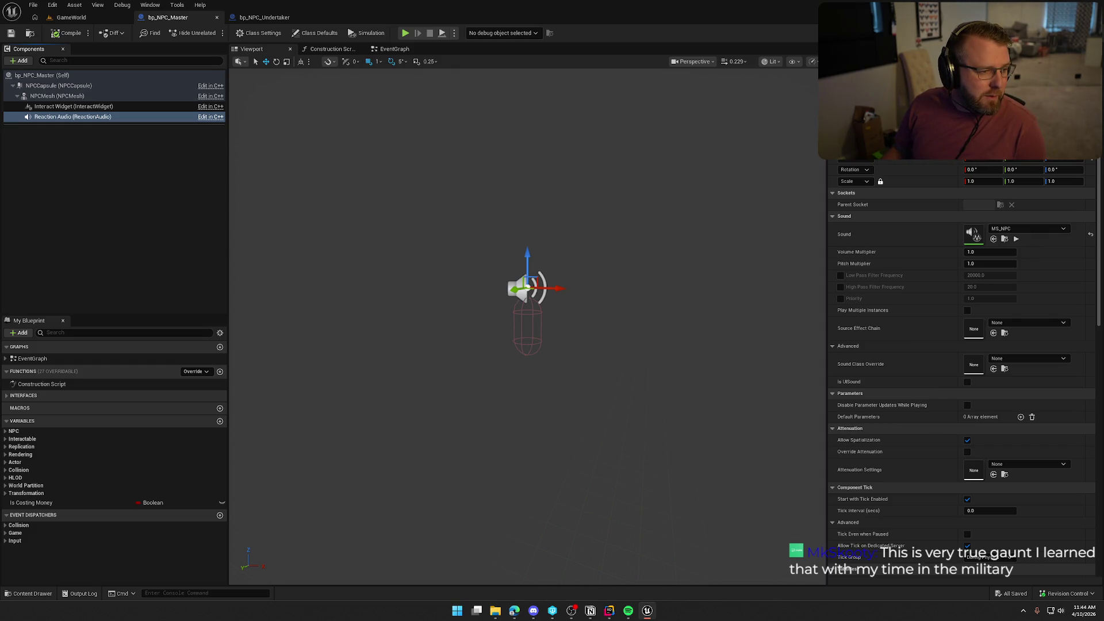
pyautogui.click(165, 172)
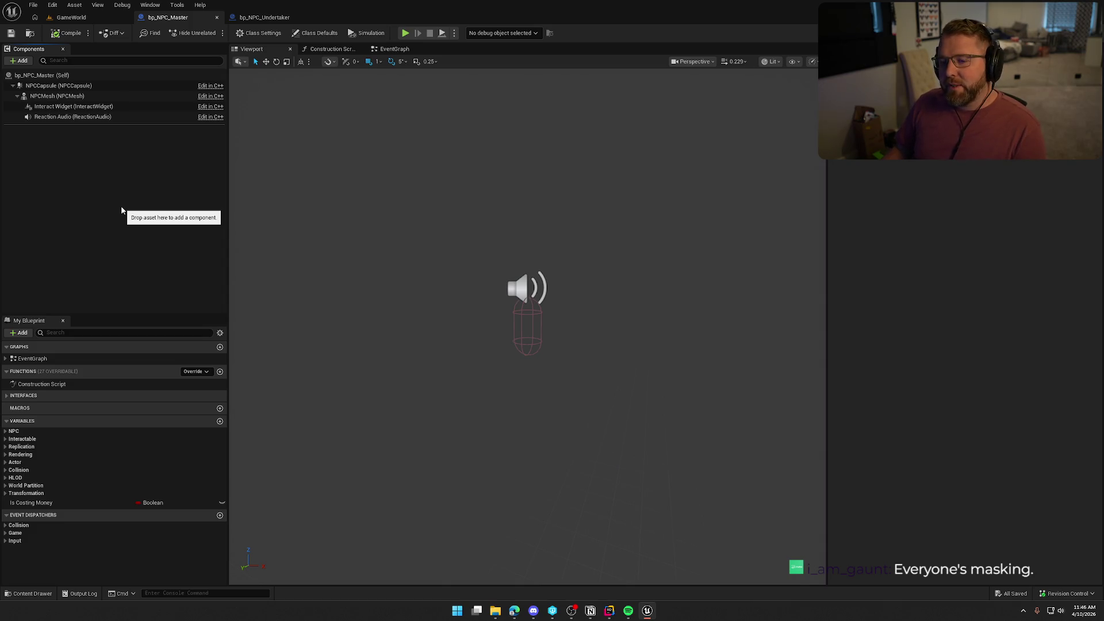
# Step: Compile bp_NPC_Master, switch to bp_NPC_Undertaker, and select its Hat component
pyautogui.click(67, 35)
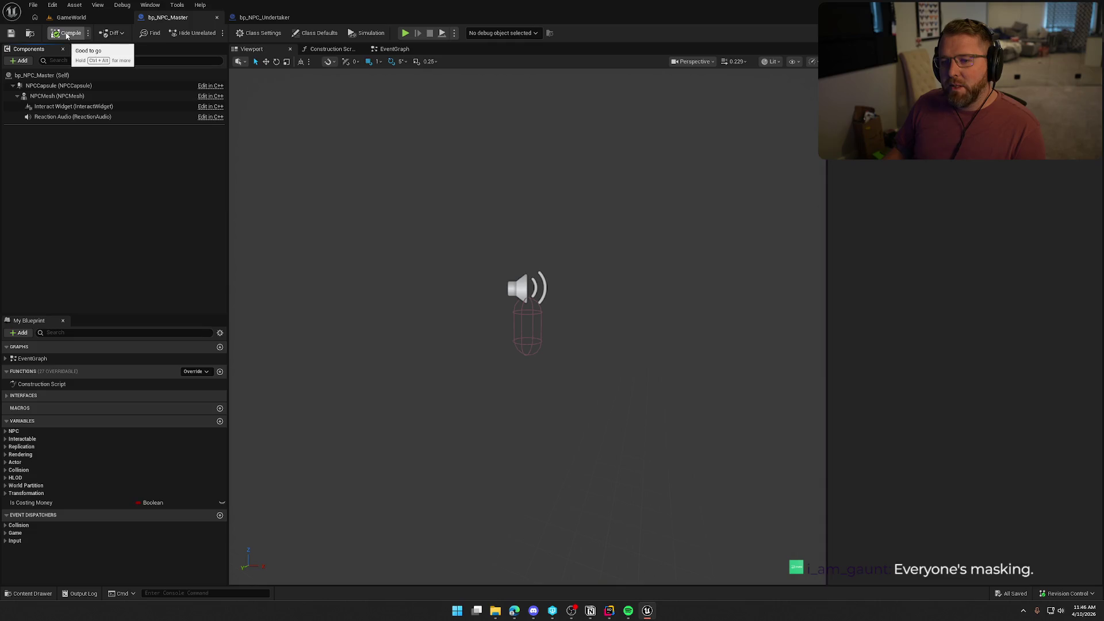
pyautogui.click(264, 17)
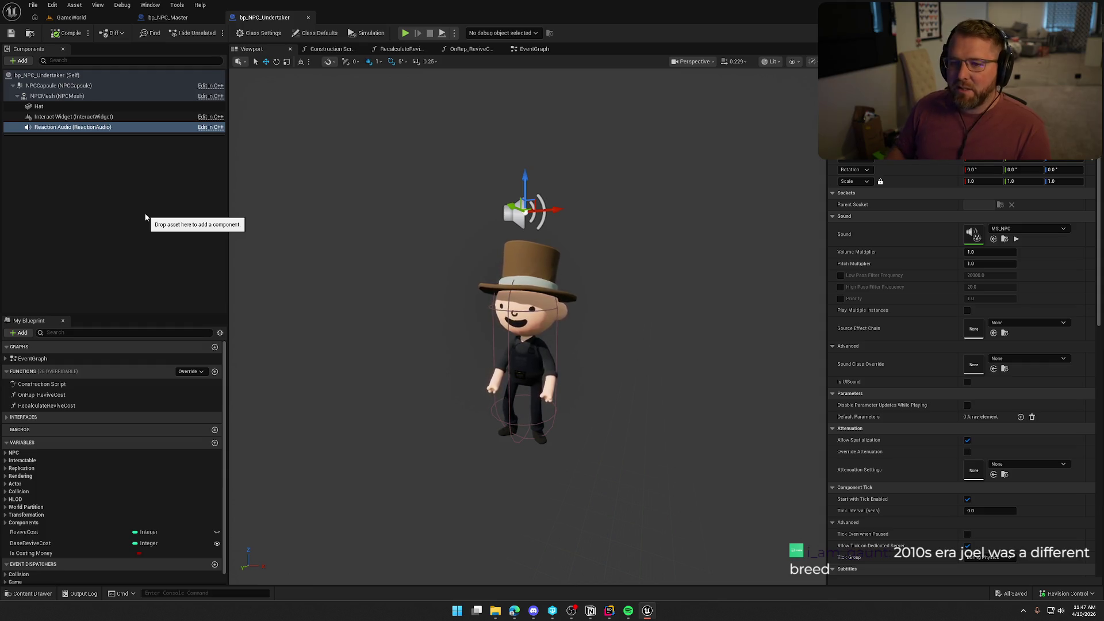
pyautogui.click(46, 107)
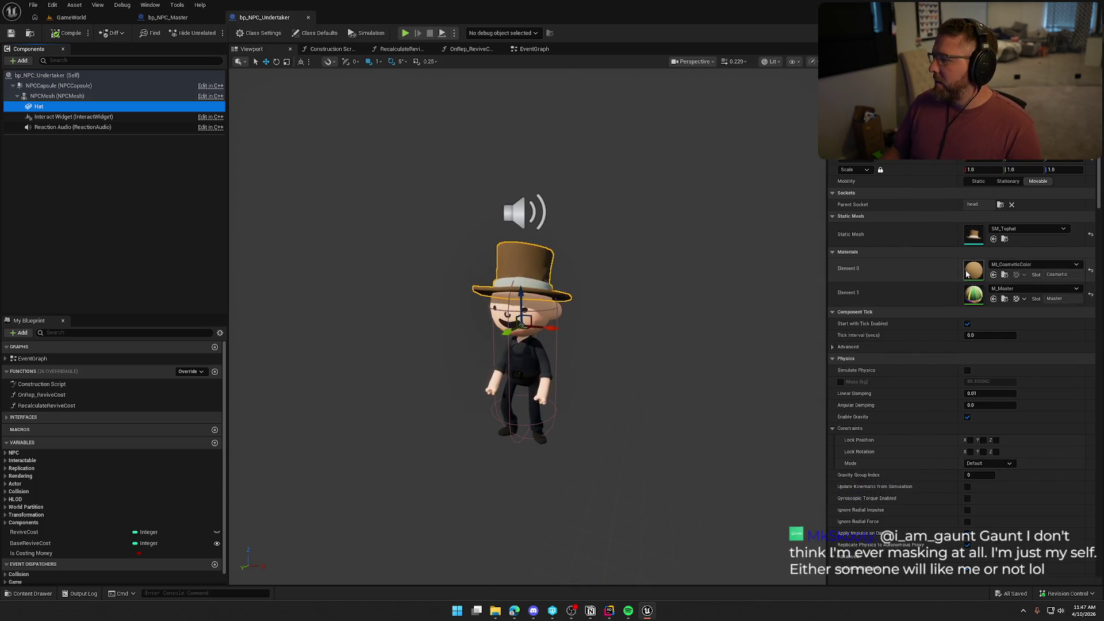
# Step: Duplicate the hat's MI_CosmeticColor material as a new instance named MI_UndertakerHat
pyautogui.click(1004, 275)
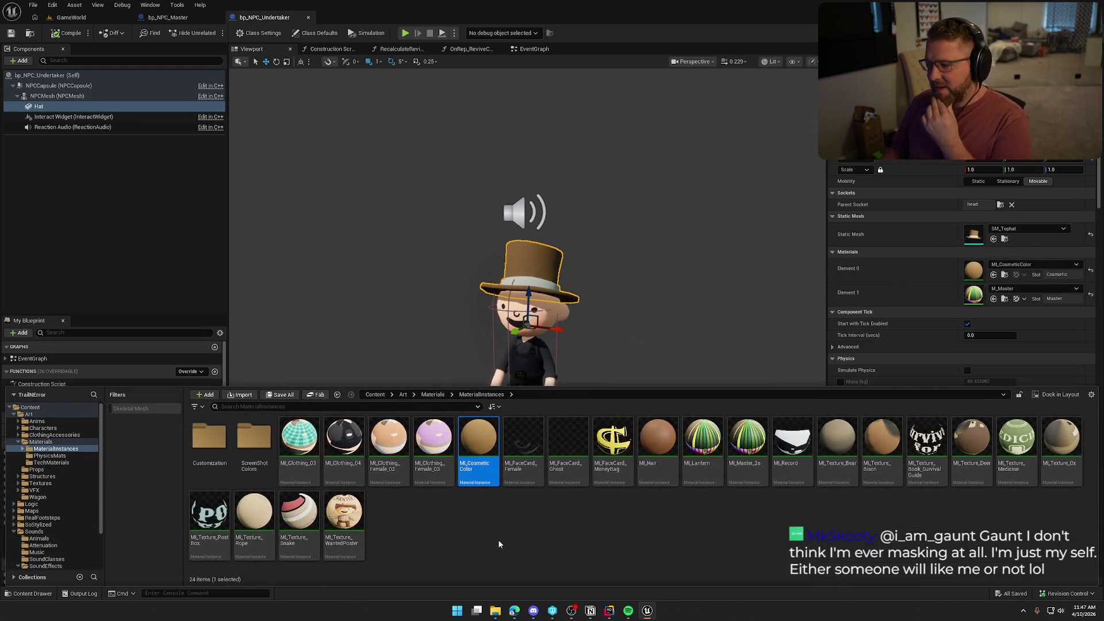
pyautogui.hotkey('ctrl', 'd')
pyautogui.write('MI_UndertakeHa')
pyautogui.press('BackSpace')
pyautogui.press('BackSpace')
pyautogui.write('rHat')
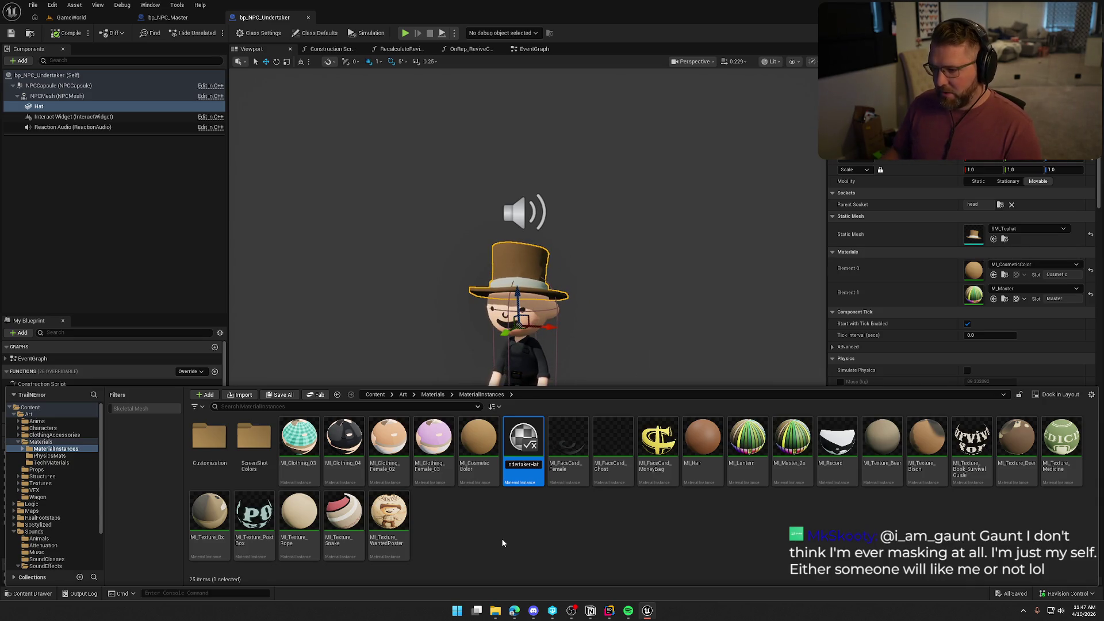
pyautogui.press('Return')
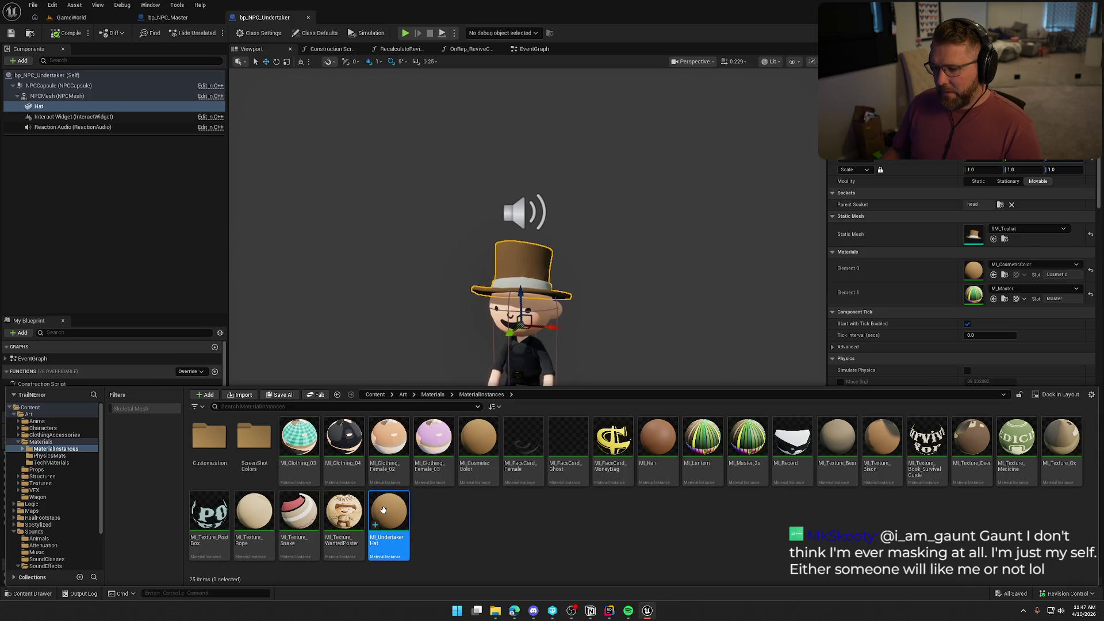
# Step: Close the content browser and save all unsaved changes
pyautogui.hotkey('ctrl', 'space')
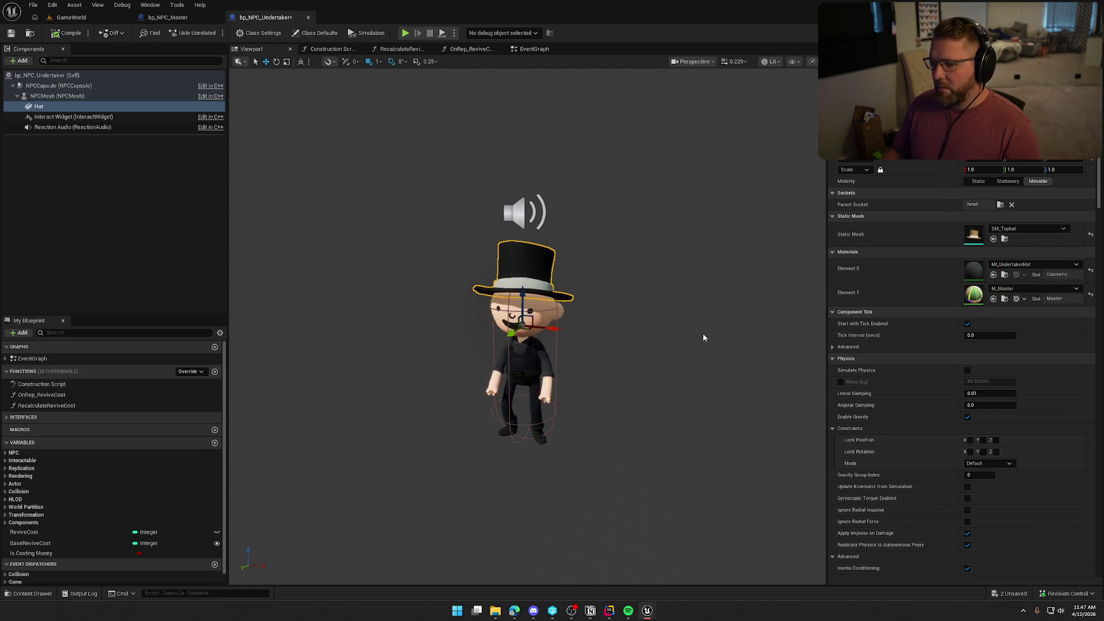
pyautogui.hotkey('ctrl', 's')
pyautogui.click(650, 340)
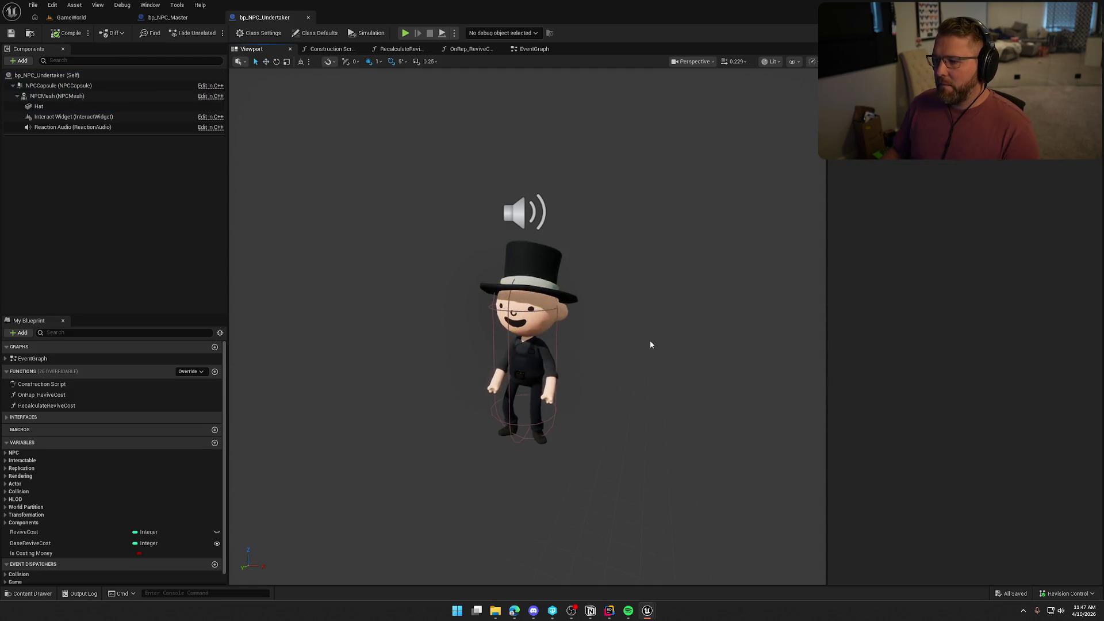
# Step: Select the Reaction Audio component and set its Attenuation Settings to Footstep_Atten
pyautogui.click(167, 190)
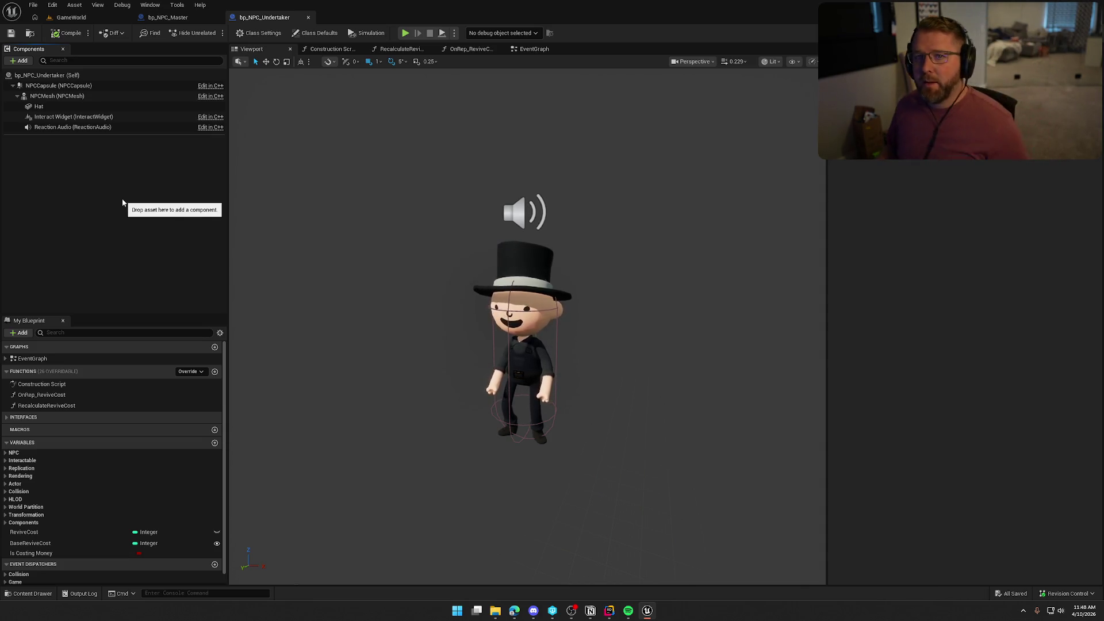
pyautogui.click(30, 107)
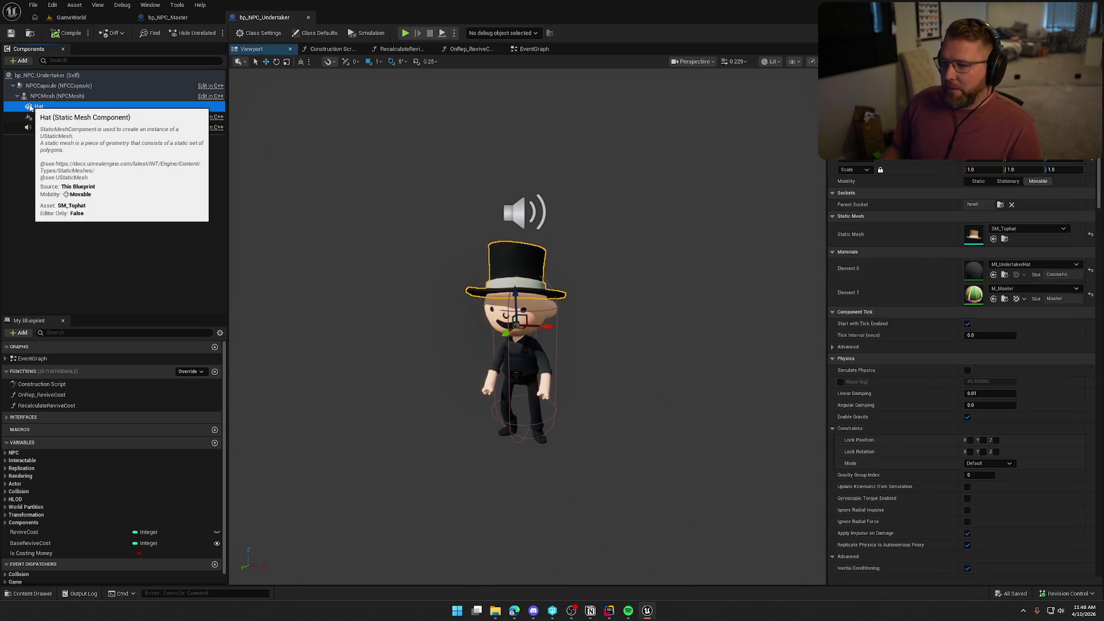
pyautogui.click(80, 117)
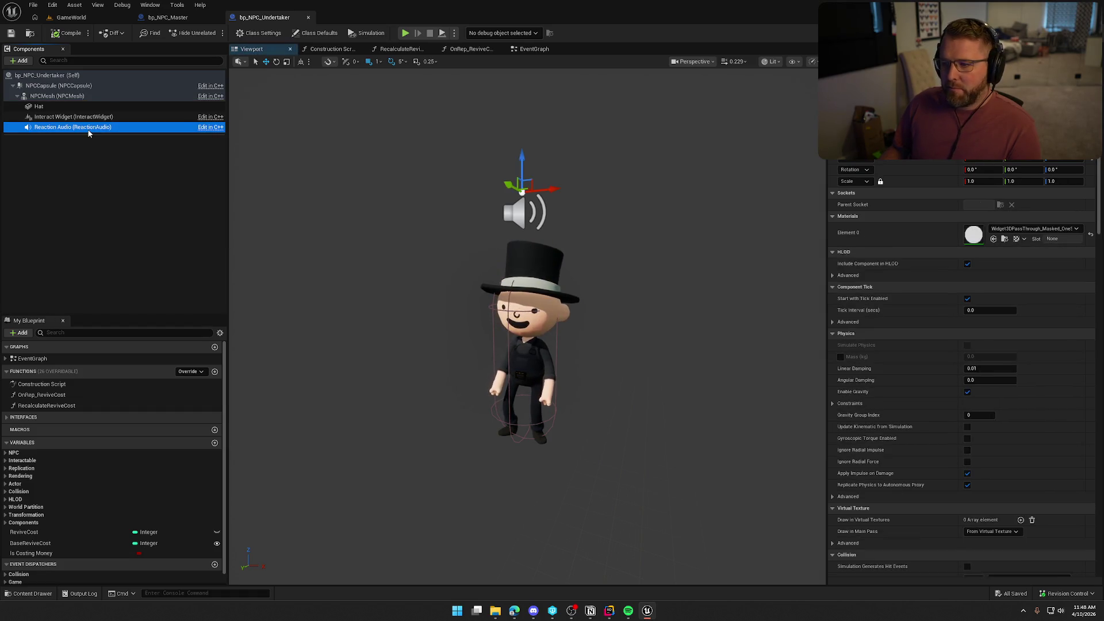
pyautogui.click(92, 128)
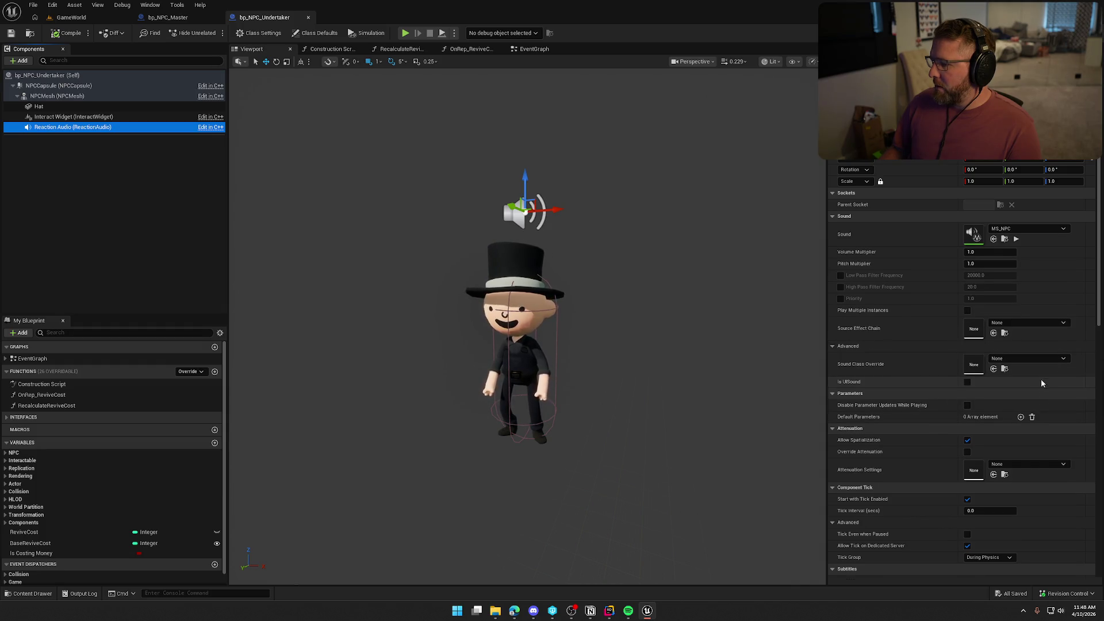
pyautogui.scroll(-2, 1029, 385)
pyautogui.scroll(-1, 1018, 394)
pyautogui.click(1026, 396)
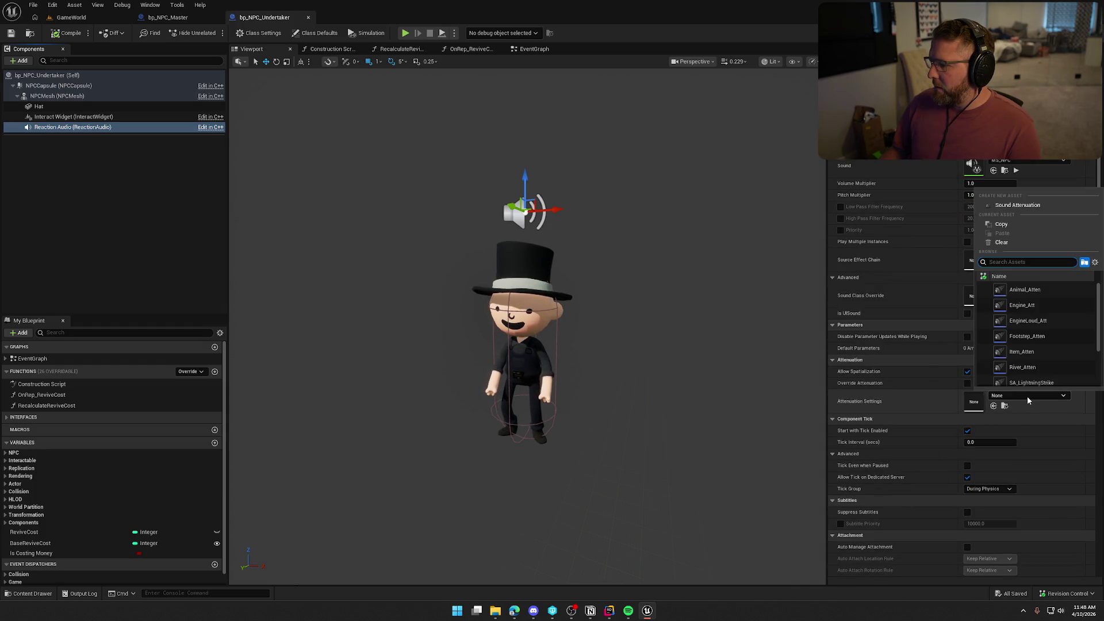
pyautogui.click(1045, 337)
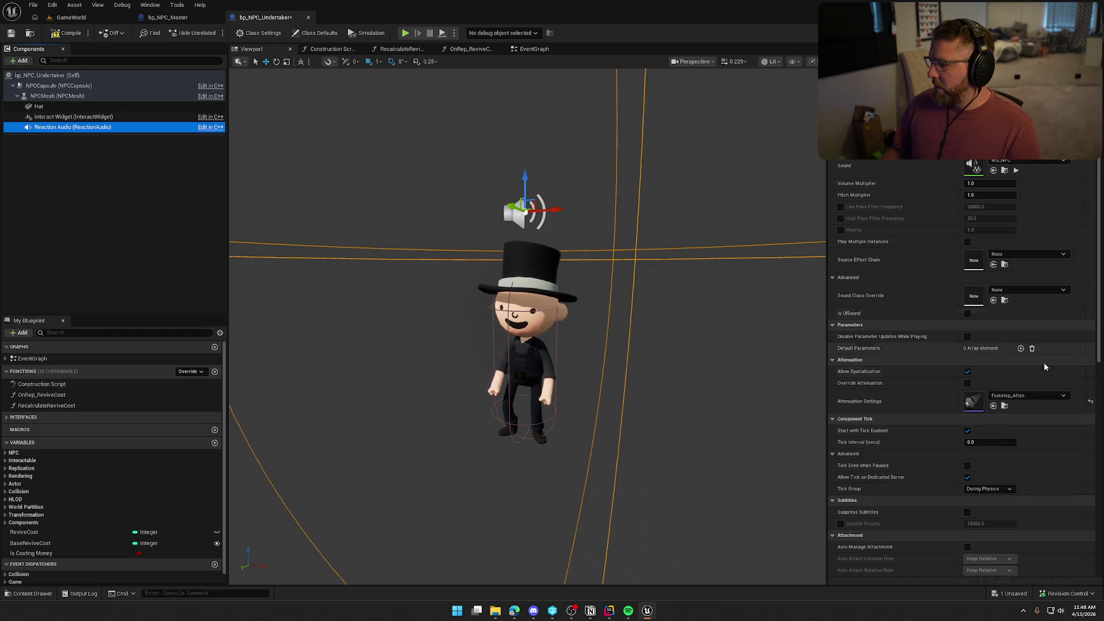
# Step: Open the MS_NPC MetaSound for editing
pyautogui.scroll(-5, 1044, 408)
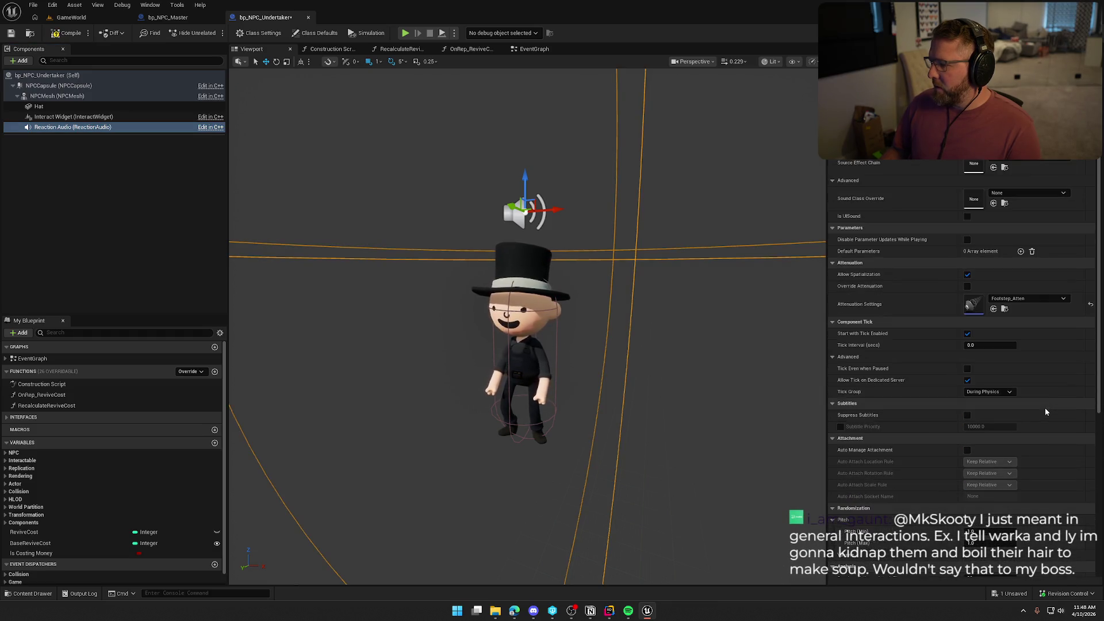
pyautogui.scroll(-7, 1044, 409)
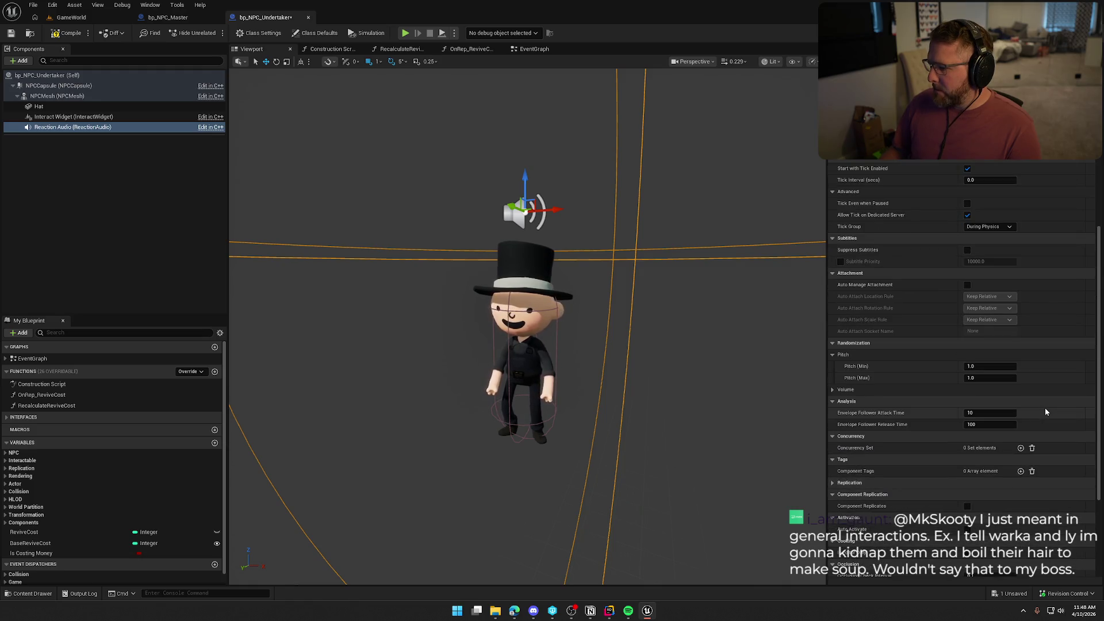
pyautogui.scroll(-2, 1045, 411)
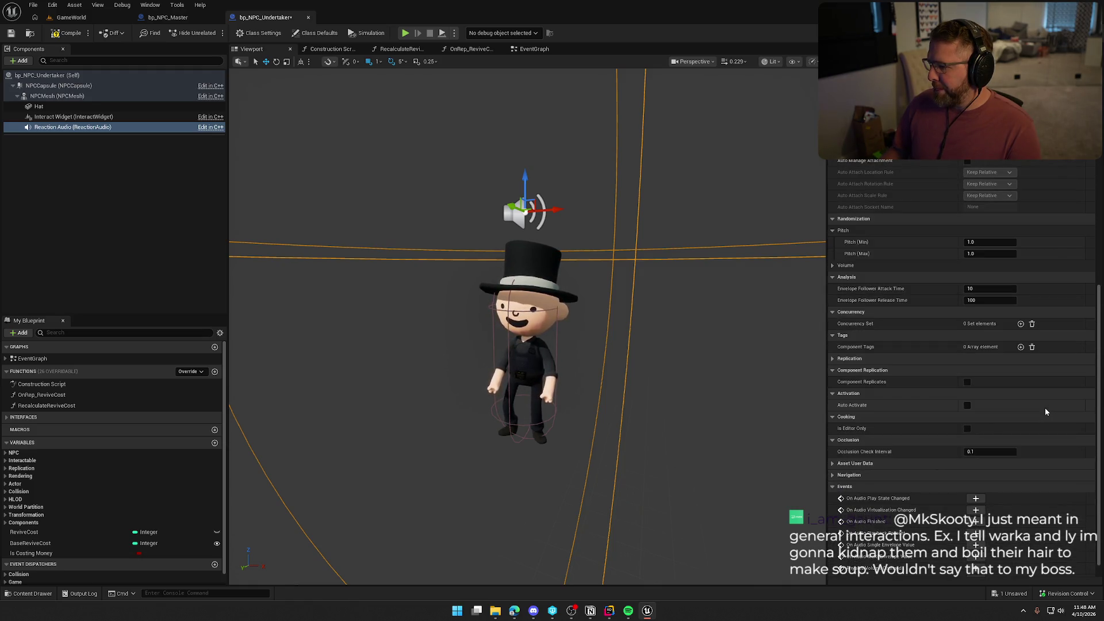
pyautogui.scroll(15, 1045, 408)
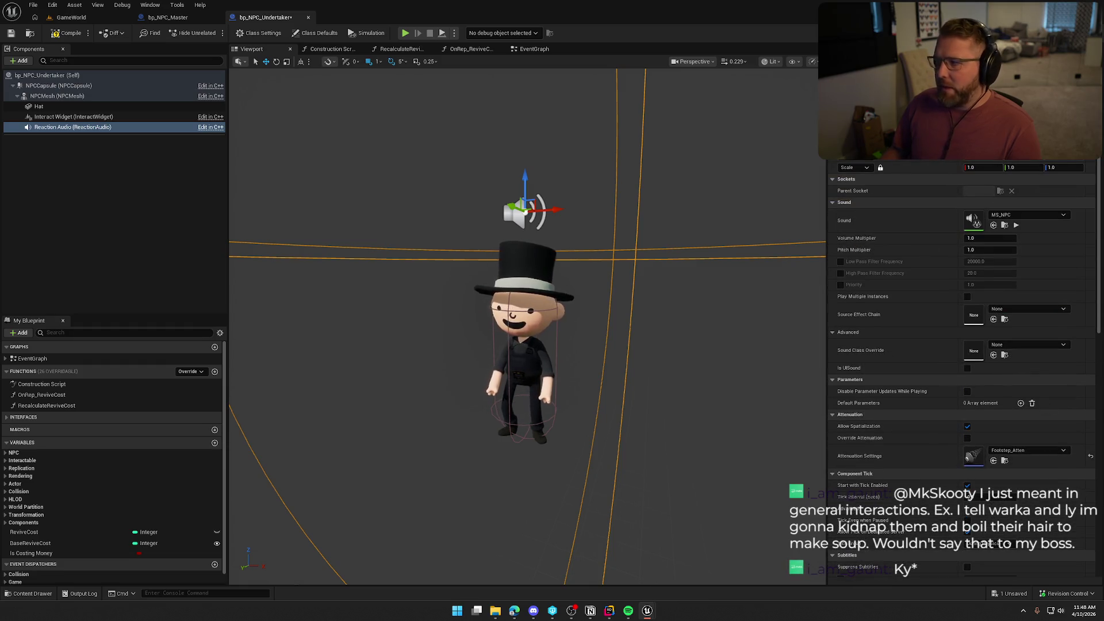
pyautogui.doubleClick(973, 221)
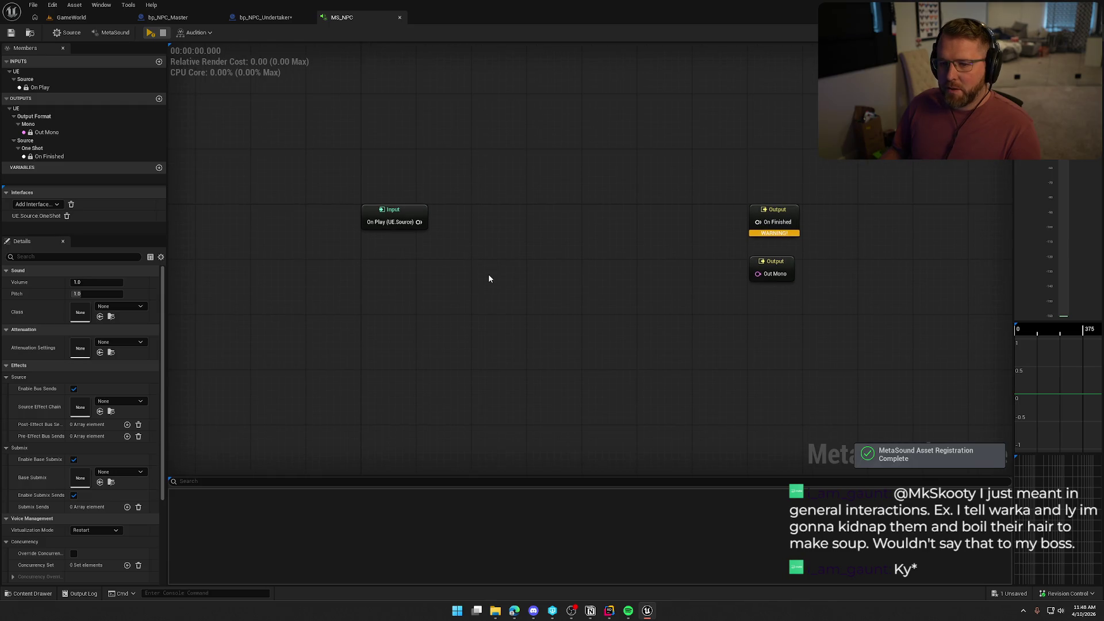
# Step: Add a stereo Wave Player node and connect On Play to its Play pin
pyautogui.rightClick(457, 229)
pyautogui.write('wave')
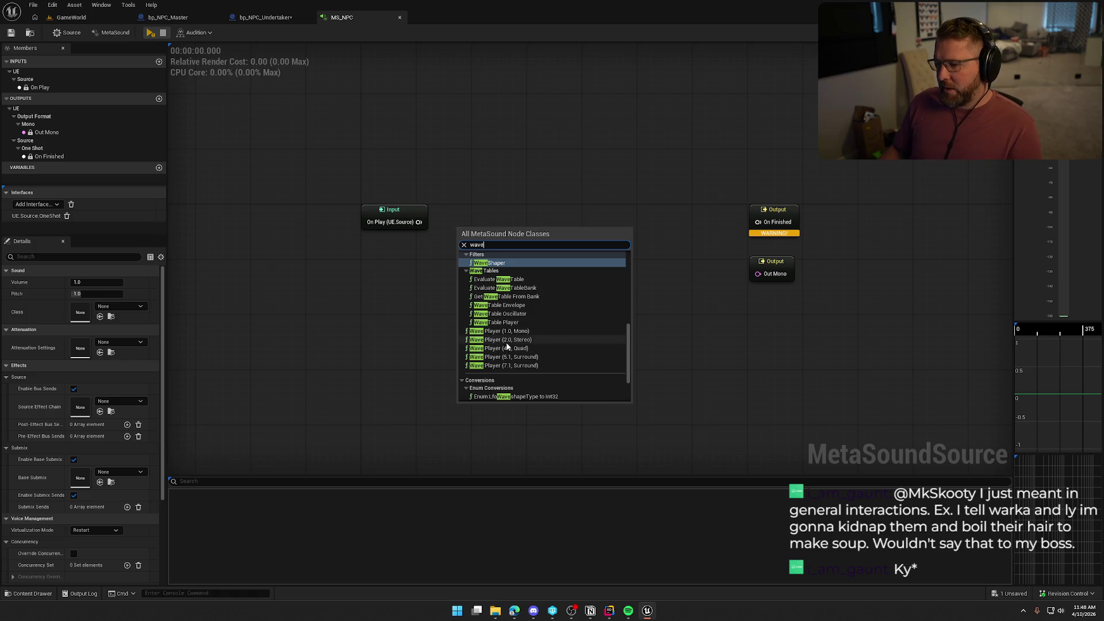
pyautogui.click(500, 339)
pyautogui.moveTo(419, 222); pyautogui.dragTo(578, 213)
# Step: Promote the Wave Asset pin to a graph input named ReactionSound, matching the C++ parameter
pyautogui.rightClick(540, 259)
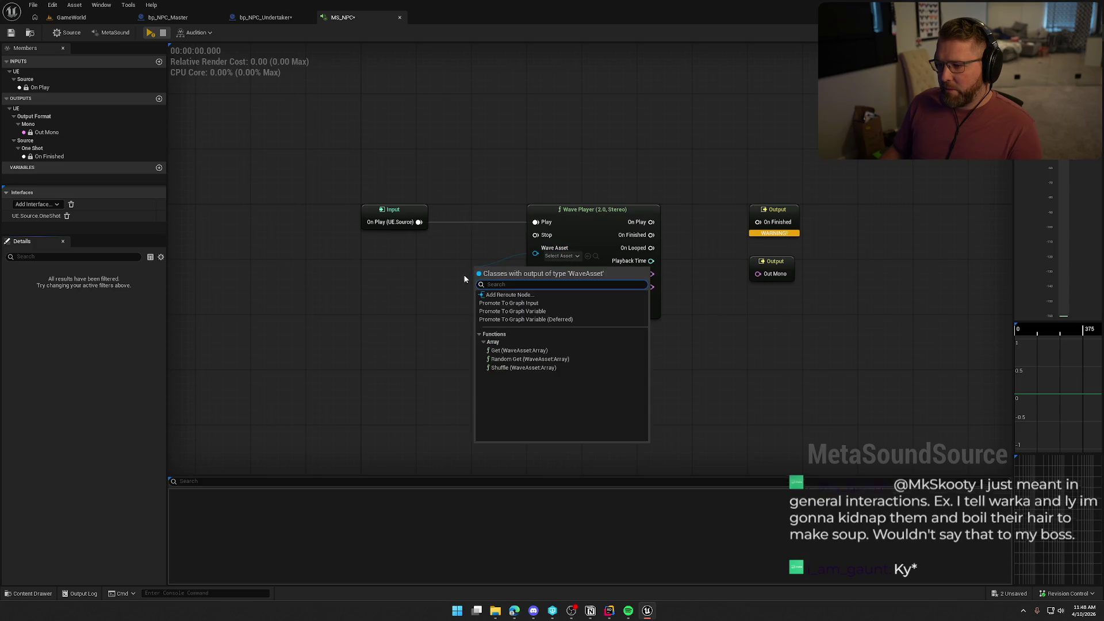
pyautogui.click(536, 316)
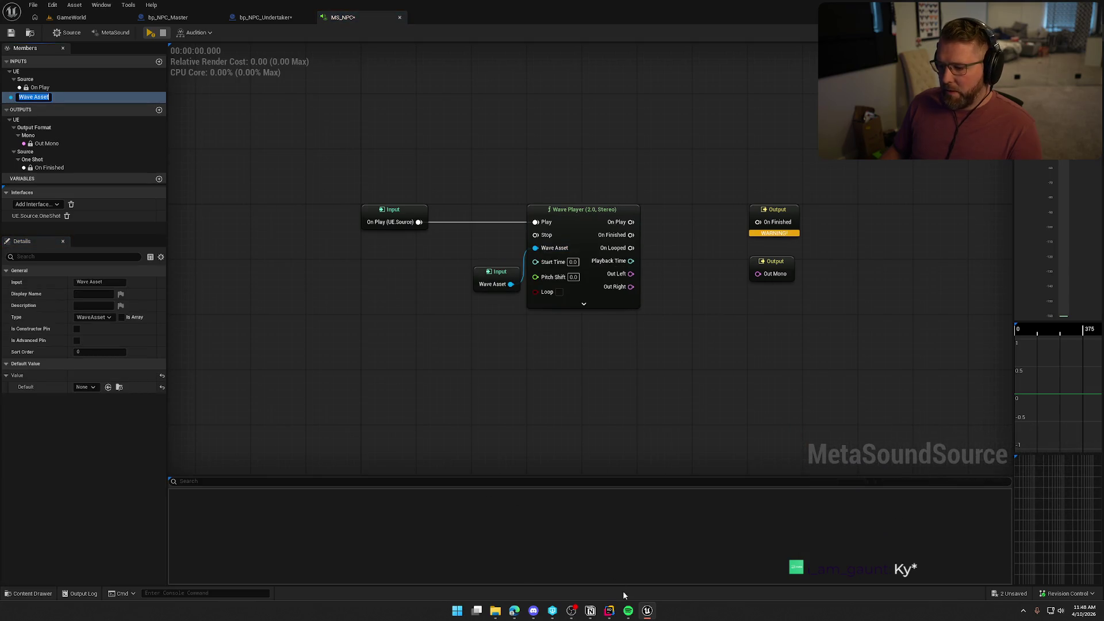
pyautogui.click(609, 610)
pyautogui.scroll(-2, 785, 506)
pyautogui.doubleClick(786, 498)
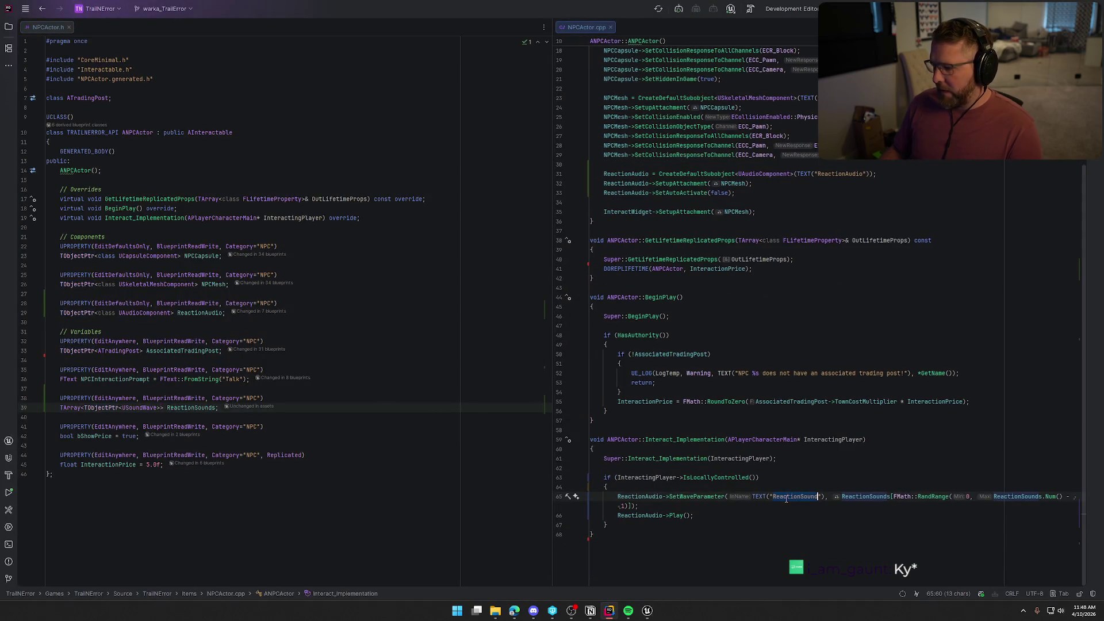
pyautogui.hotkey('alt', 'Tab')
pyautogui.click(486, 279)
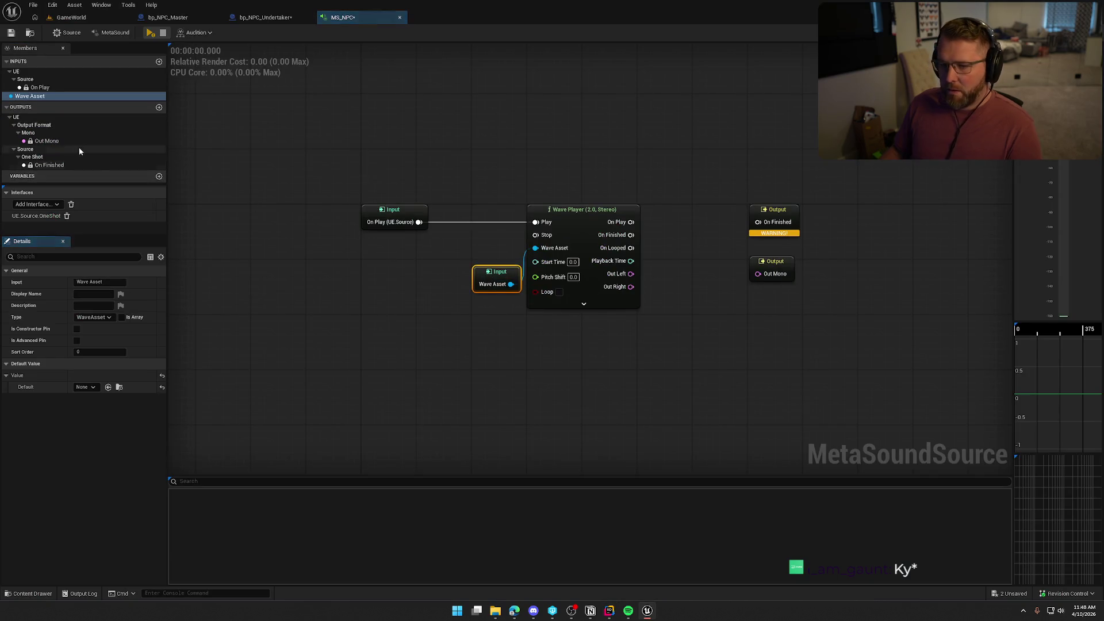
pyautogui.press('F2')
pyautogui.hotkey('ctrl', 'v')
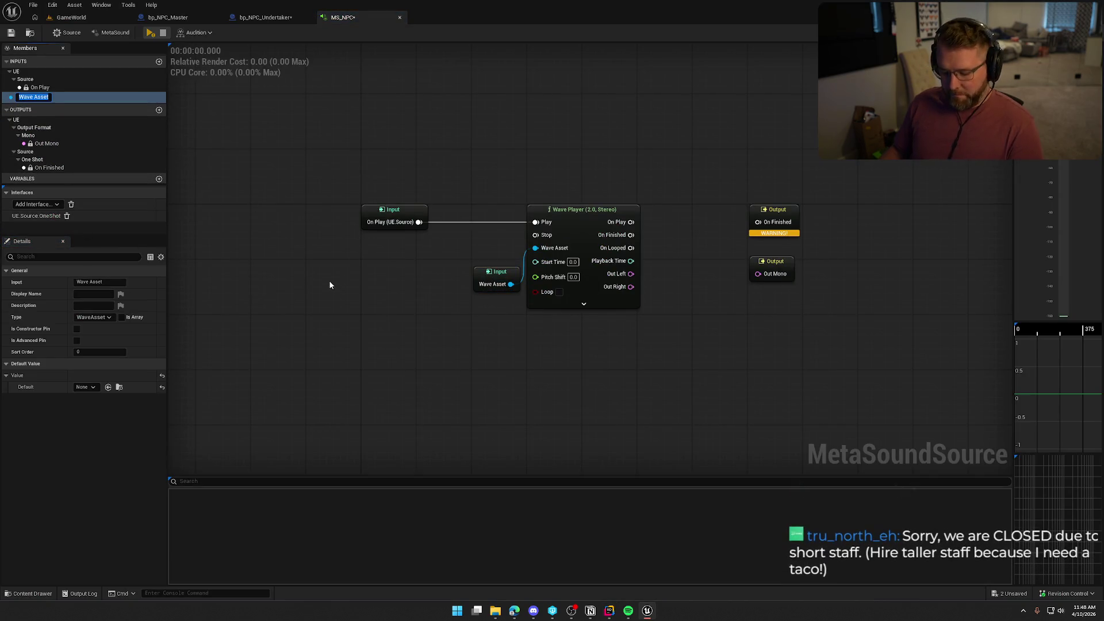
pyautogui.press('Return')
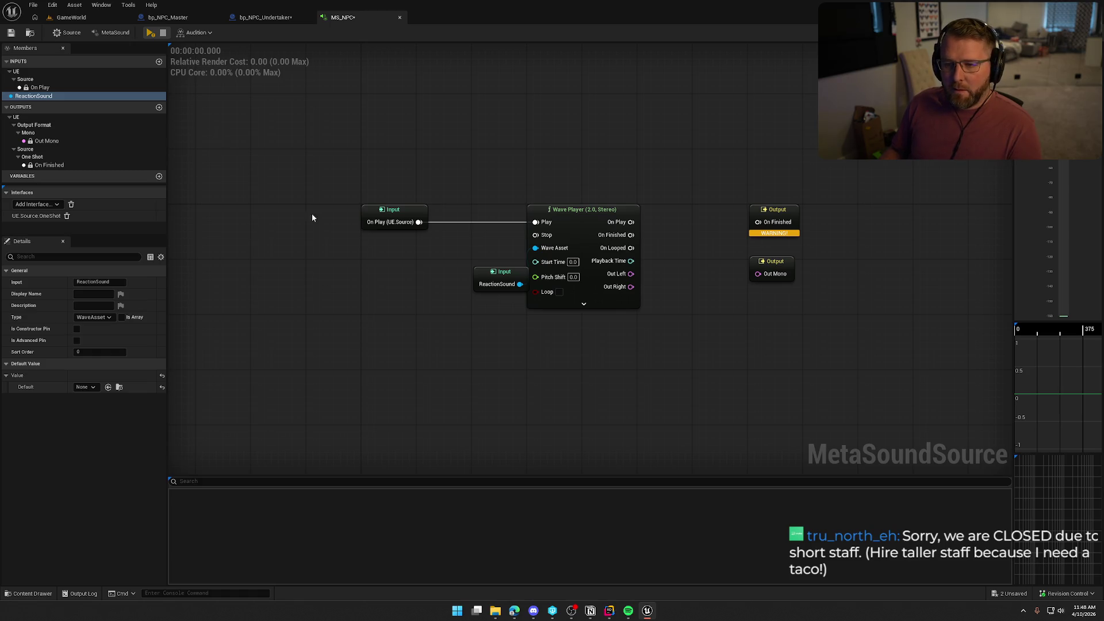
pyautogui.moveTo(498, 276)
pyautogui.mouseDown()
pyautogui.moveTo(477, 253)
pyautogui.moveTo(482, 242)
pyautogui.mouseUp()
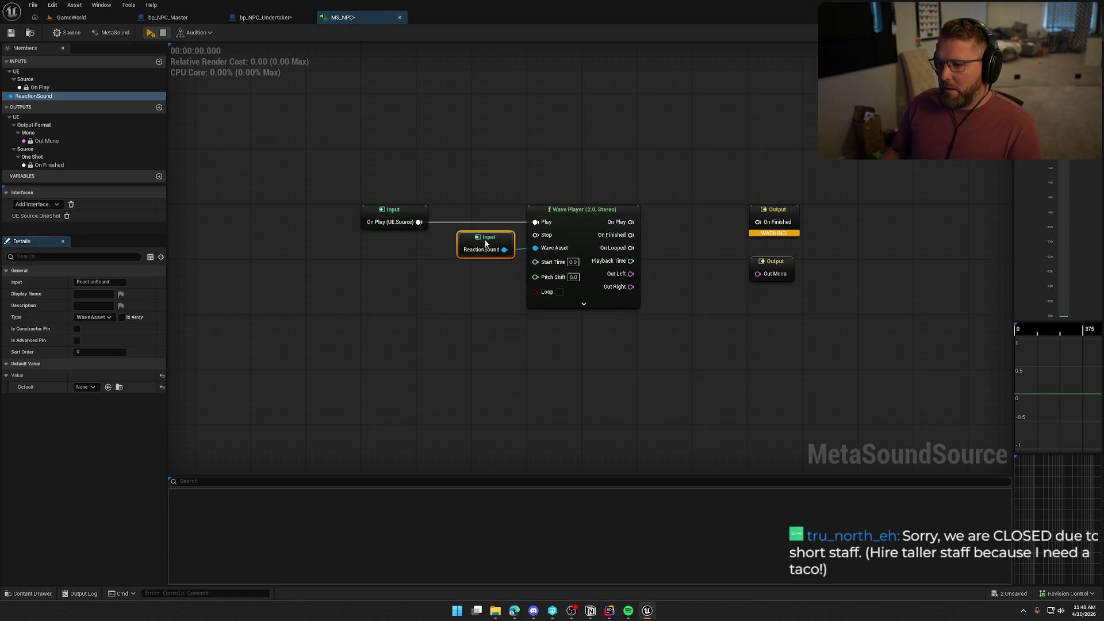
pyautogui.click(463, 326)
# Step: Feed Pitch Shift from a Random (Float) node with Min -5 and Max 5
pyautogui.moveTo(463, 326)
pyautogui.mouseDown()
pyautogui.moveTo(375, 308)
pyautogui.moveTo(516, 266)
pyautogui.moveTo(443, 273)
pyautogui.mouseUp()
pyautogui.write('random')
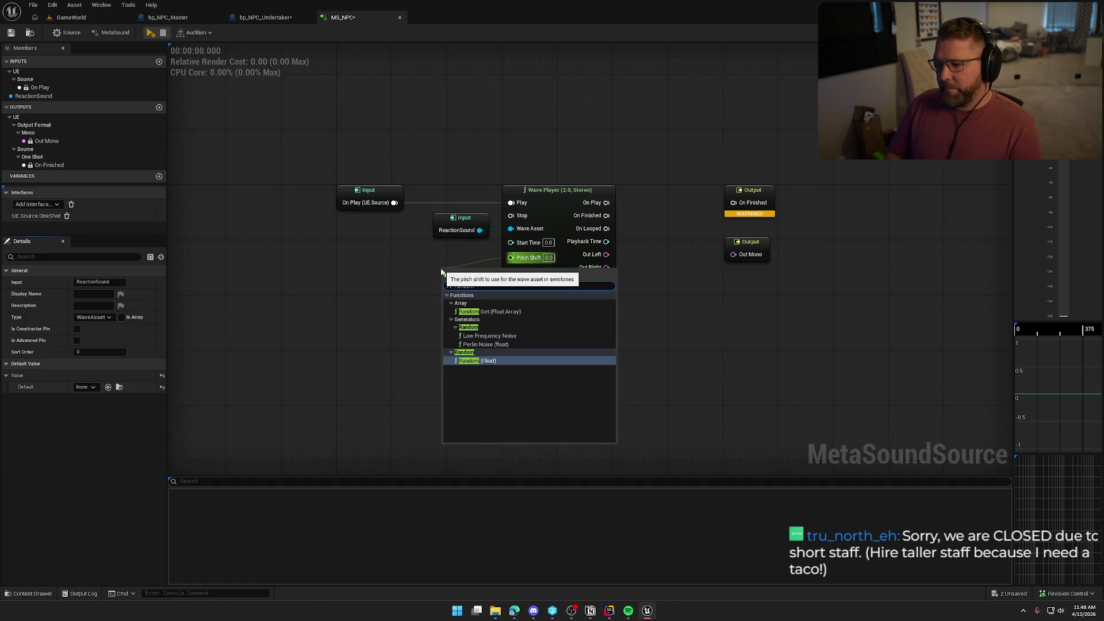
pyautogui.click(481, 363)
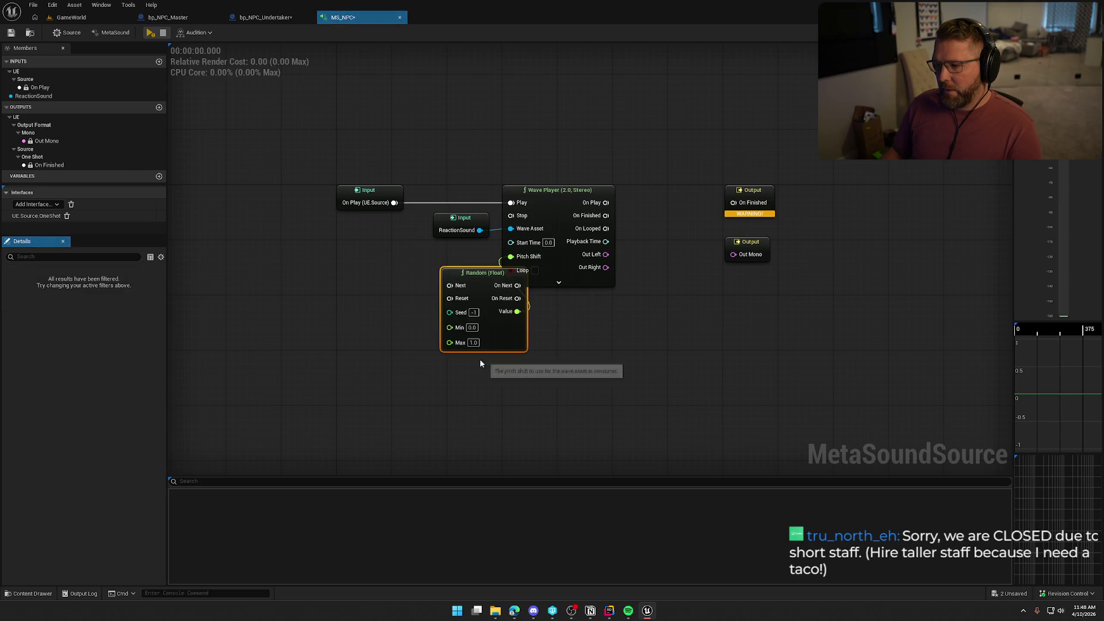
pyautogui.moveTo(480, 277); pyautogui.dragTo(448, 259)
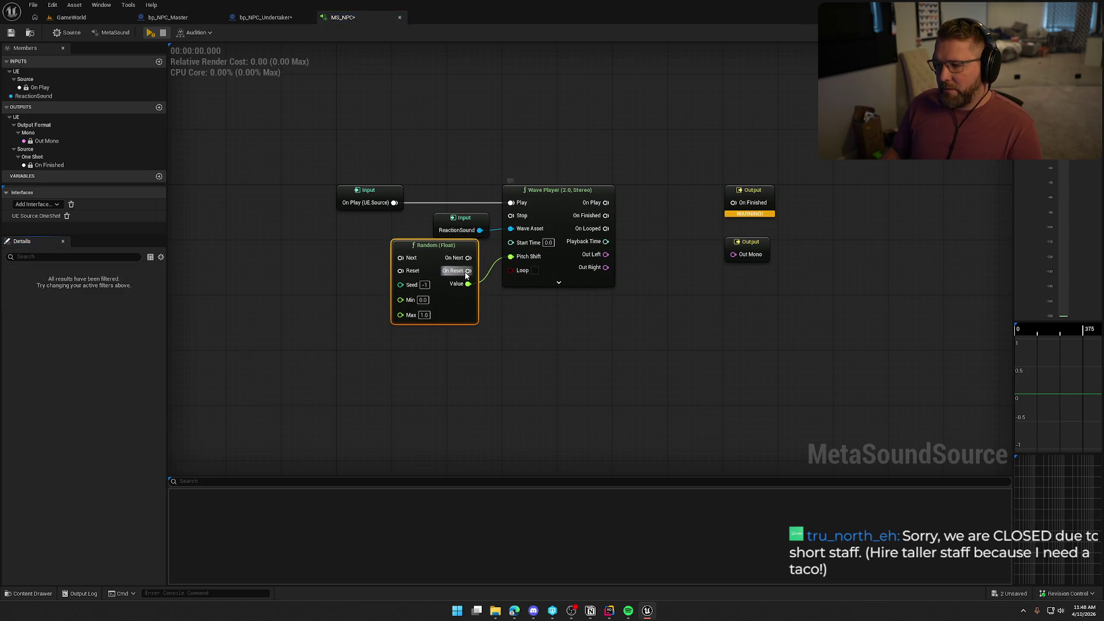
pyautogui.write('-3')
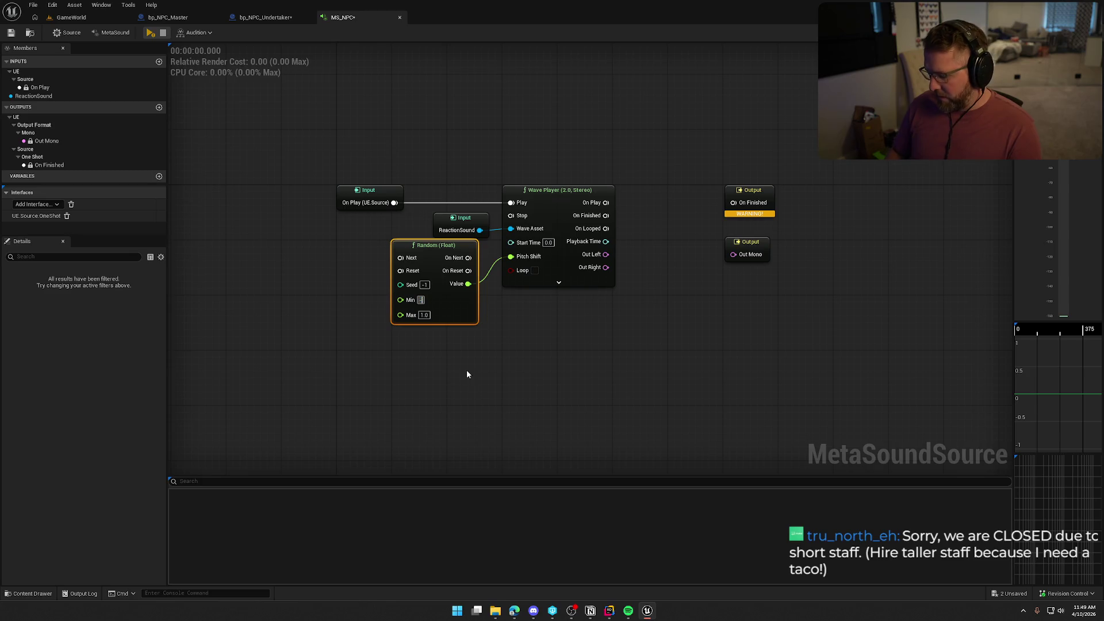
pyautogui.press('Return')
pyautogui.click(424, 300)
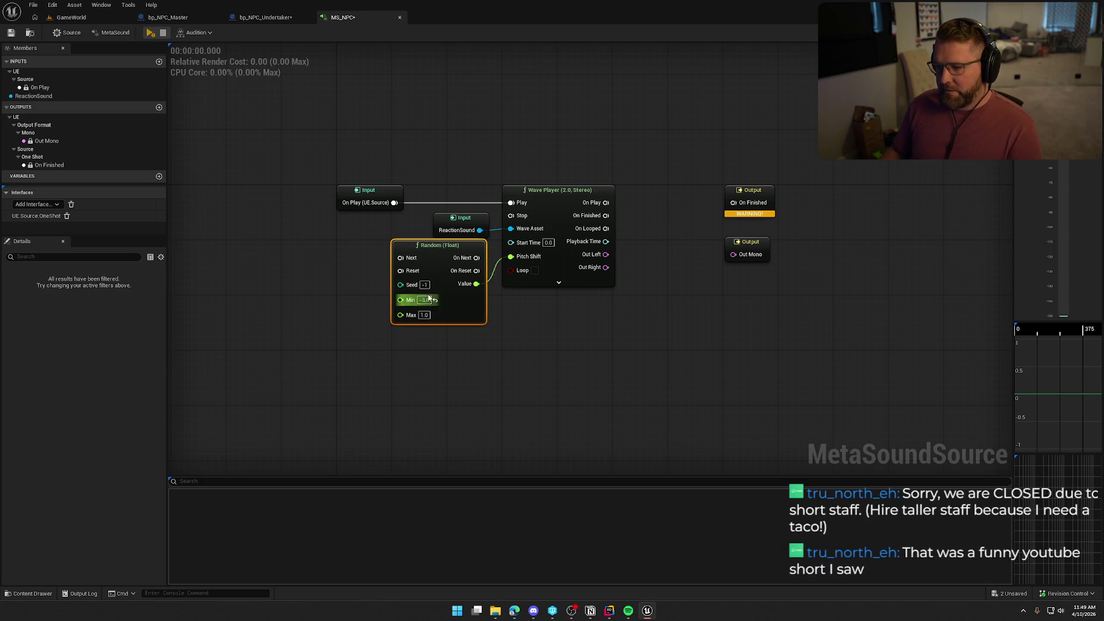
pyautogui.write('-5')
pyautogui.press('Return')
pyautogui.rightClick(439, 347)
pyautogui.press('Escape')
pyautogui.click(419, 315)
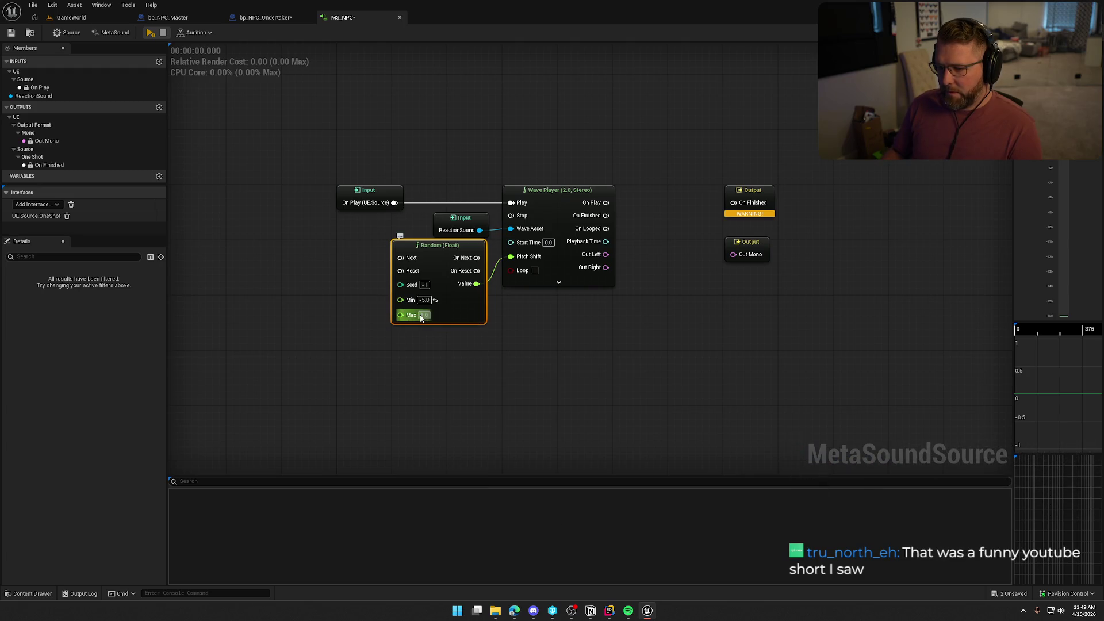
pyautogui.write('5')
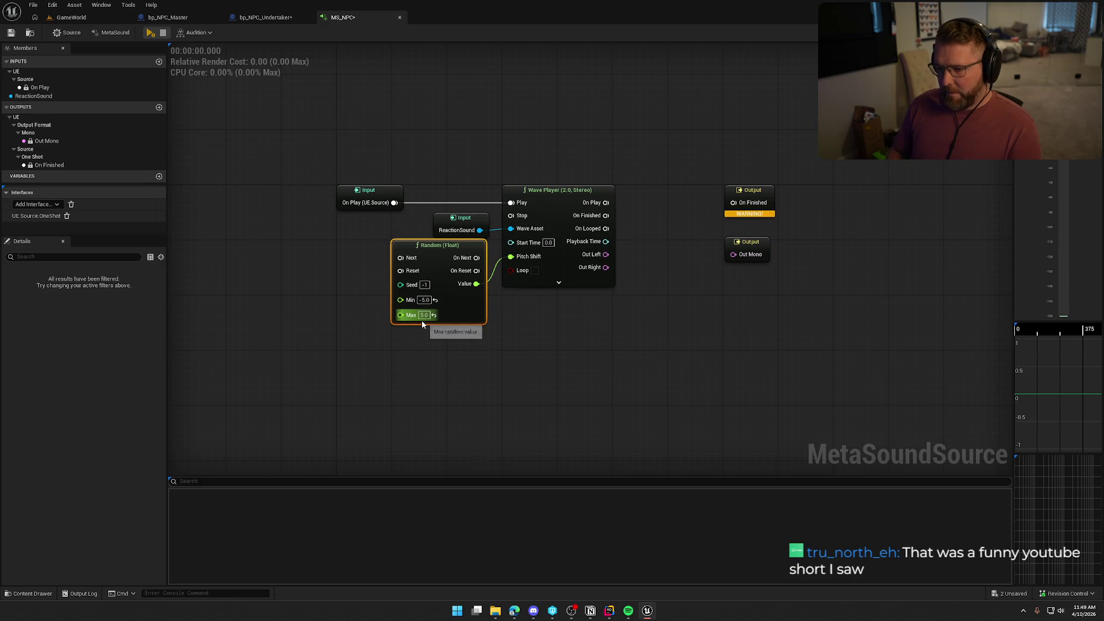
pyautogui.click(447, 372)
# Step: Wire On Play through Random's Next to the Wave Player's Play, and tidy the nodes
pyautogui.moveTo(401, 257); pyautogui.dragTo(394, 203)
pyautogui.moveTo(476, 257)
pyautogui.mouseDown()
pyautogui.moveTo(511, 202)
pyautogui.moveTo(611, 193)
pyautogui.mouseUp()
pyautogui.moveTo(459, 218); pyautogui.dragTo(515, 383)
pyautogui.moveTo(437, 254); pyautogui.dragTo(491, 199)
pyautogui.moveTo(520, 385); pyautogui.dragTo(513, 283)
pyautogui.press('Home')
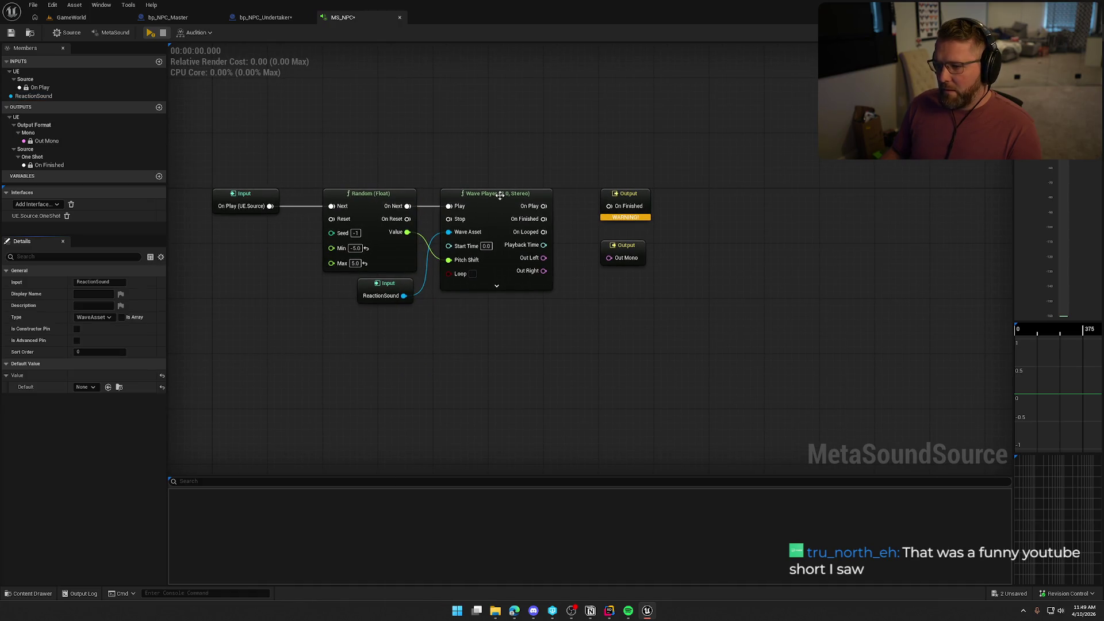
pyautogui.moveTo(499, 195); pyautogui.dragTo(492, 196)
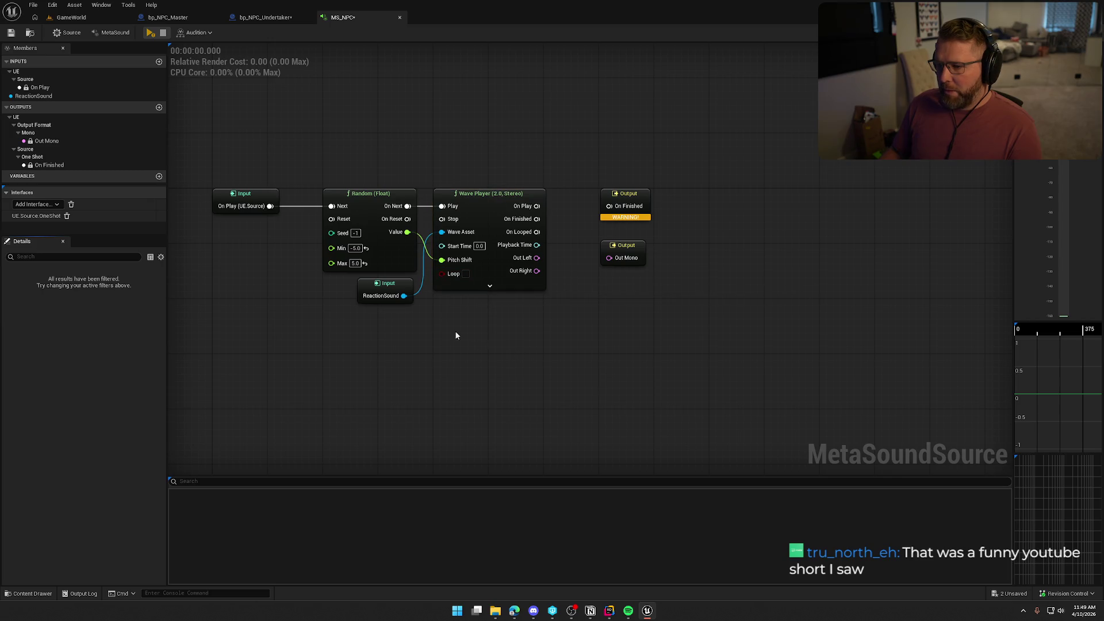
pyautogui.moveTo(400, 285); pyautogui.dragTo(407, 278)
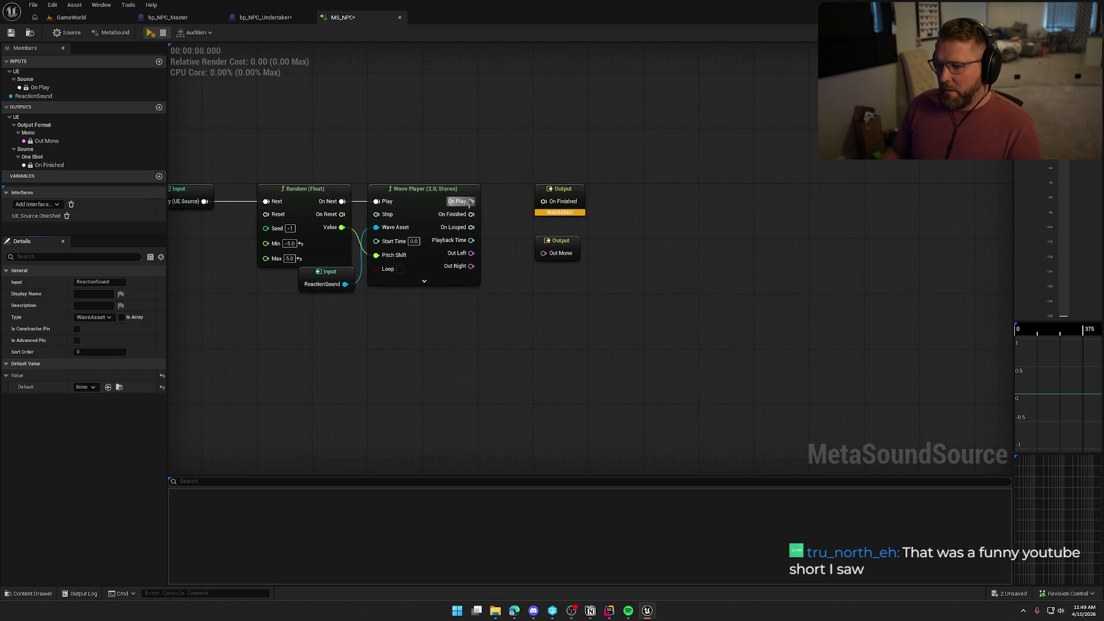
# Step: Connect Wave Player's On Finished to the output and set Output Format to Stereo
pyautogui.moveTo(471, 214)
pyautogui.mouseDown()
pyautogui.moveTo(537, 213)
pyautogui.moveTo(594, 172)
pyautogui.mouseUp()
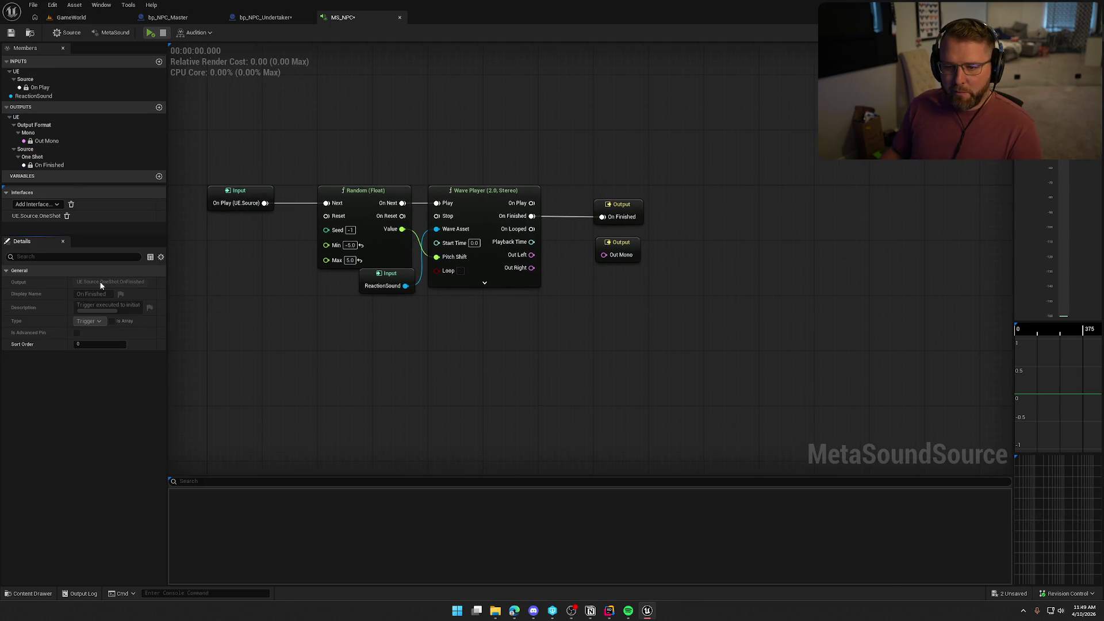
pyautogui.click(117, 33)
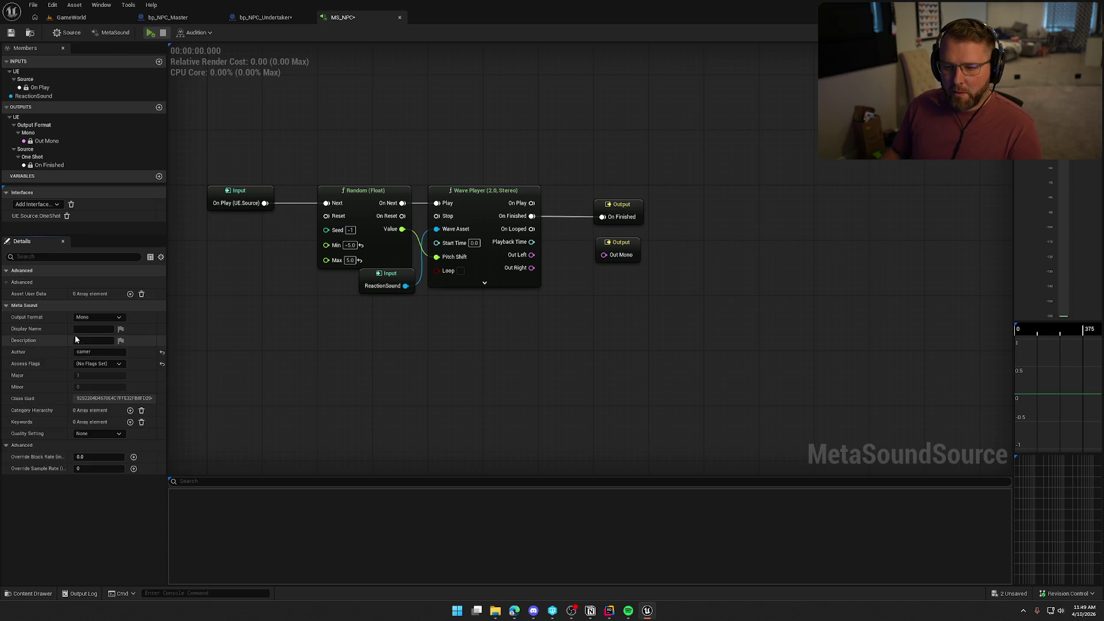
pyautogui.click(162, 363)
pyautogui.click(87, 318)
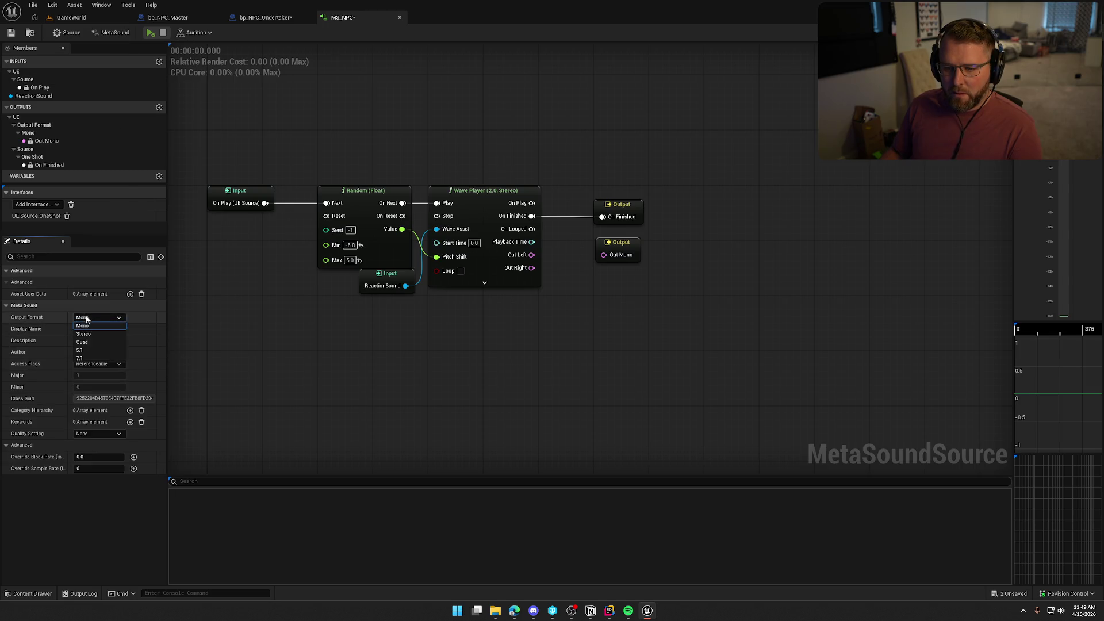
pyautogui.click(84, 334)
# Step: Position the Out Left and Out Right output nodes beside the Wave Player
pyautogui.moveTo(602, 252)
pyautogui.mouseDown()
pyautogui.moveTo(531, 255)
pyautogui.moveTo(532, 271)
pyautogui.moveTo(603, 307)
pyautogui.moveTo(618, 273)
pyautogui.mouseUp()
pyautogui.click(644, 346)
pyautogui.moveTo(530, 329); pyautogui.dragTo(586, 332)
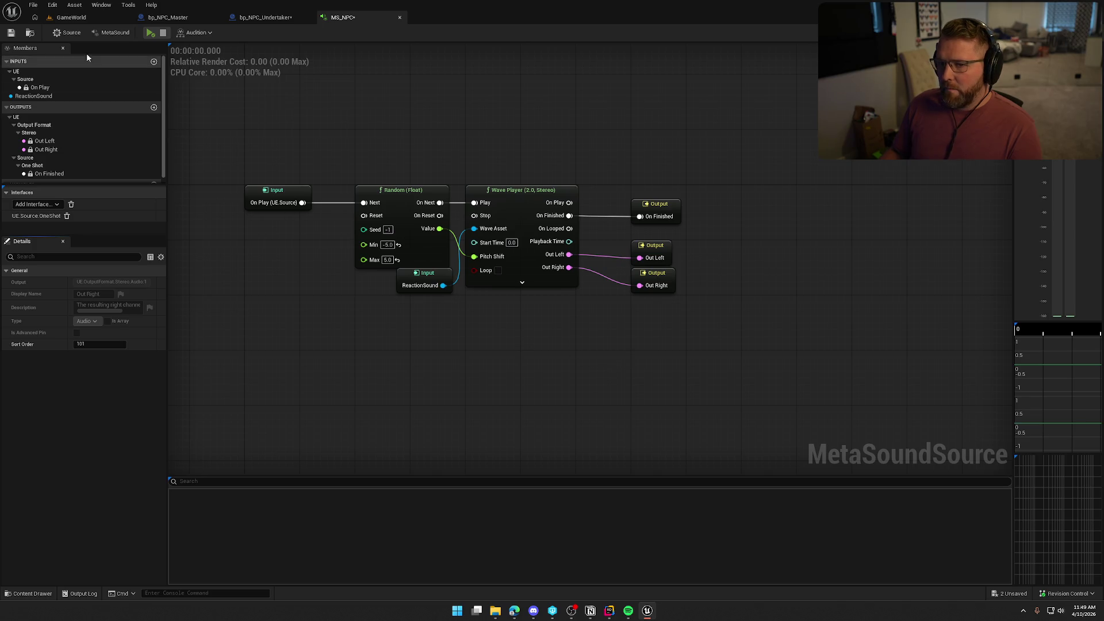
pyautogui.hotkey('ctrl', 'Tab')
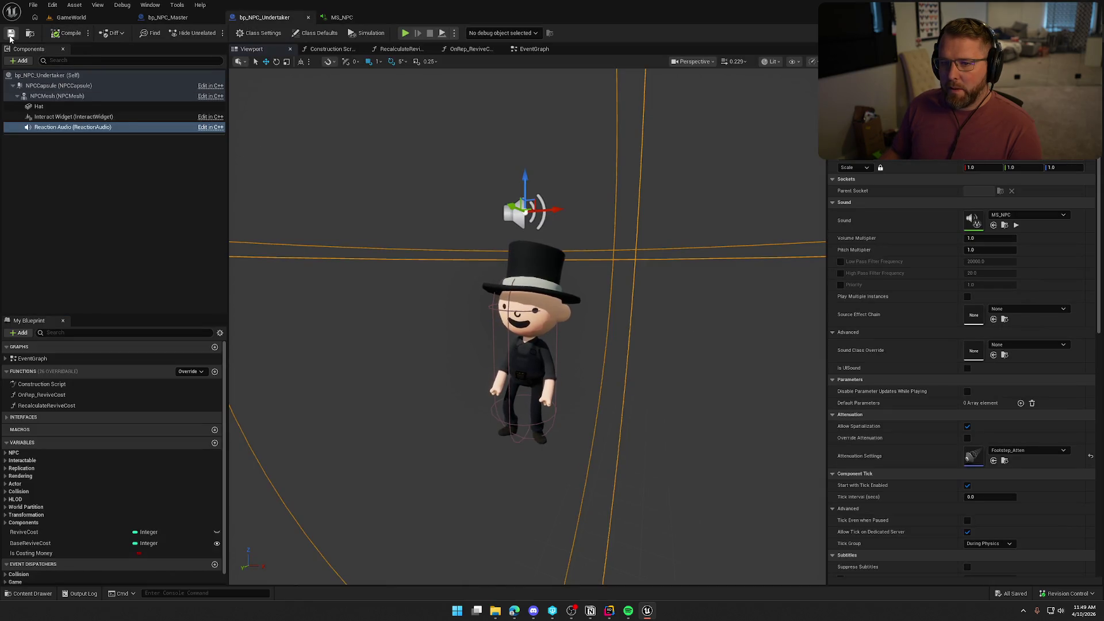
# Step: Add Undertaker_1, Undertaker_2 and Undertaker_3 from SoundEffects/NPCs to the Reaction Sounds array
pyautogui.click(154, 234)
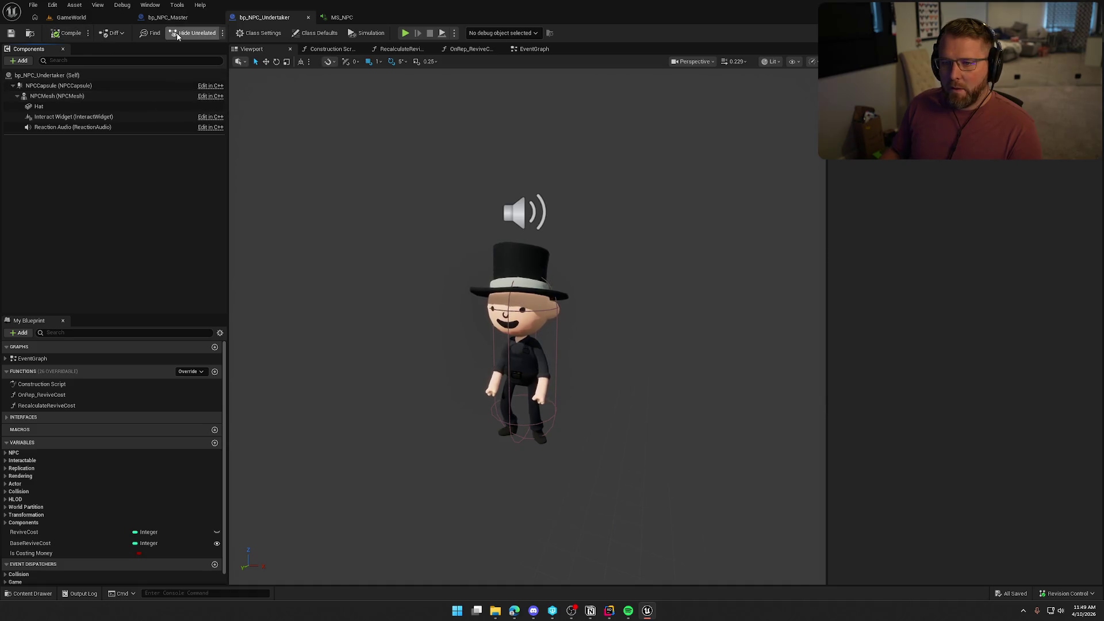
pyautogui.scroll(-1, 138, 474)
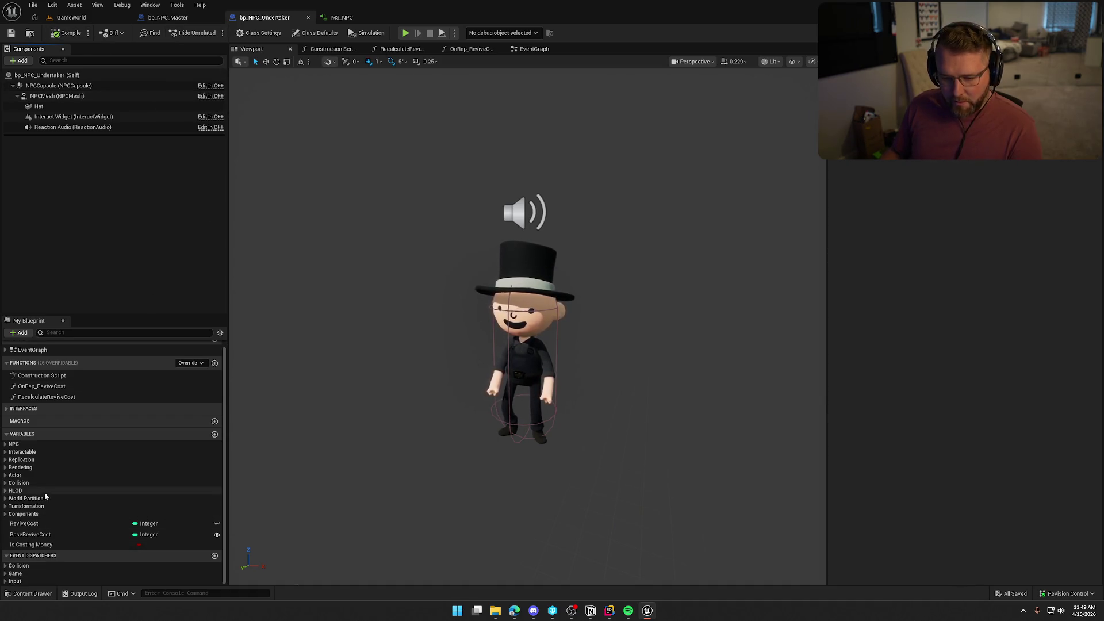
pyautogui.click(6, 446)
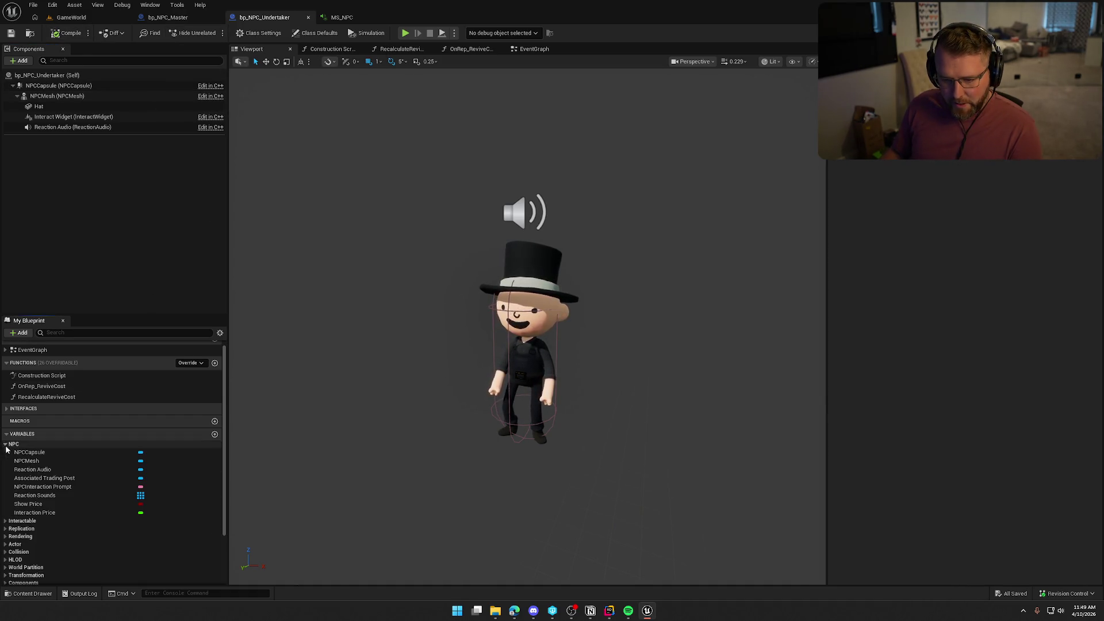
pyautogui.click(41, 496)
pyautogui.hotkey('ctrl', 'space')
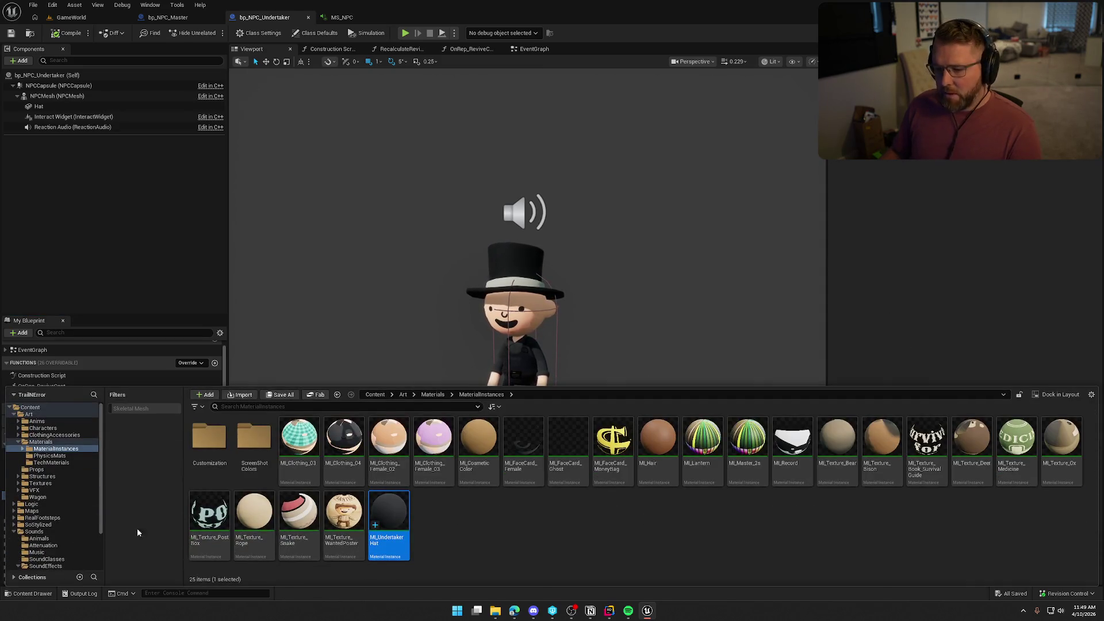
pyautogui.click(18, 566)
pyautogui.scroll(-3, 58, 518)
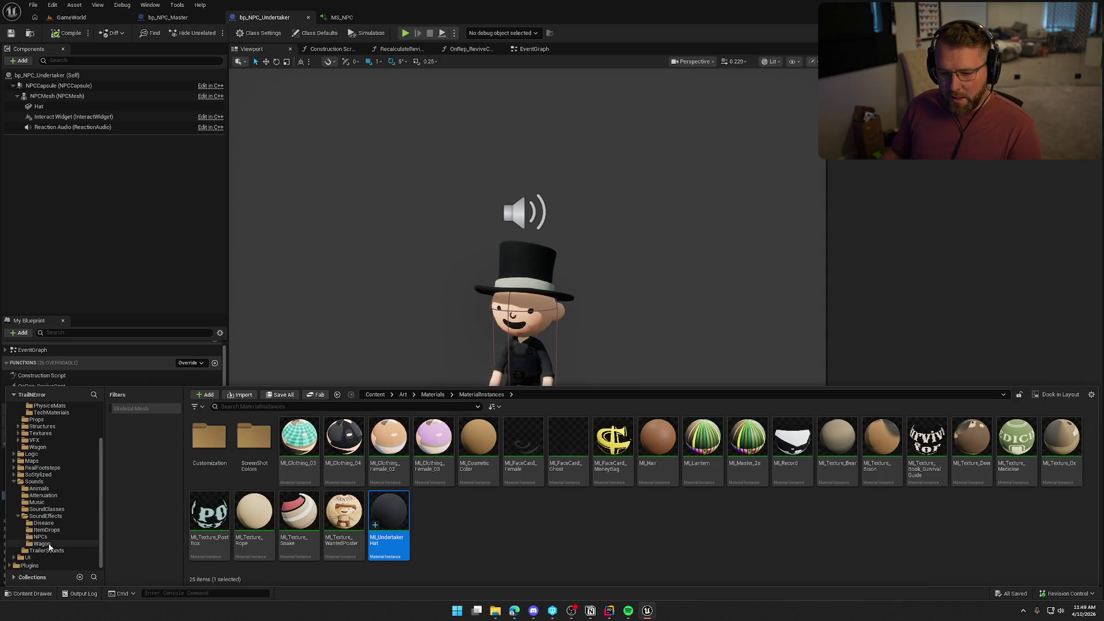
pyautogui.click(77, 538)
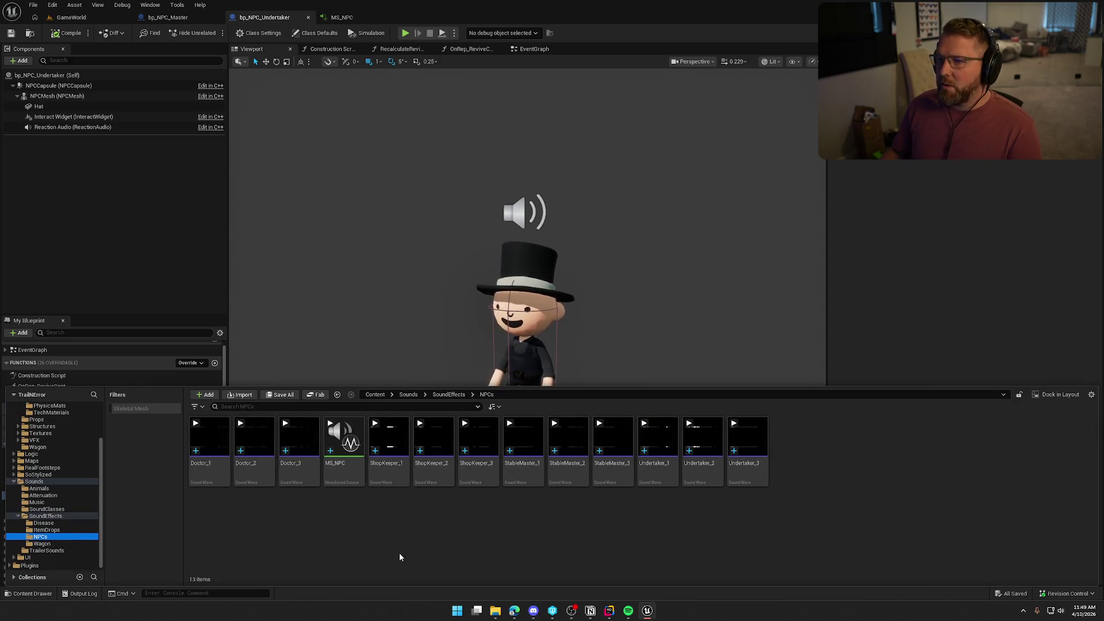
pyautogui.click(655, 440)
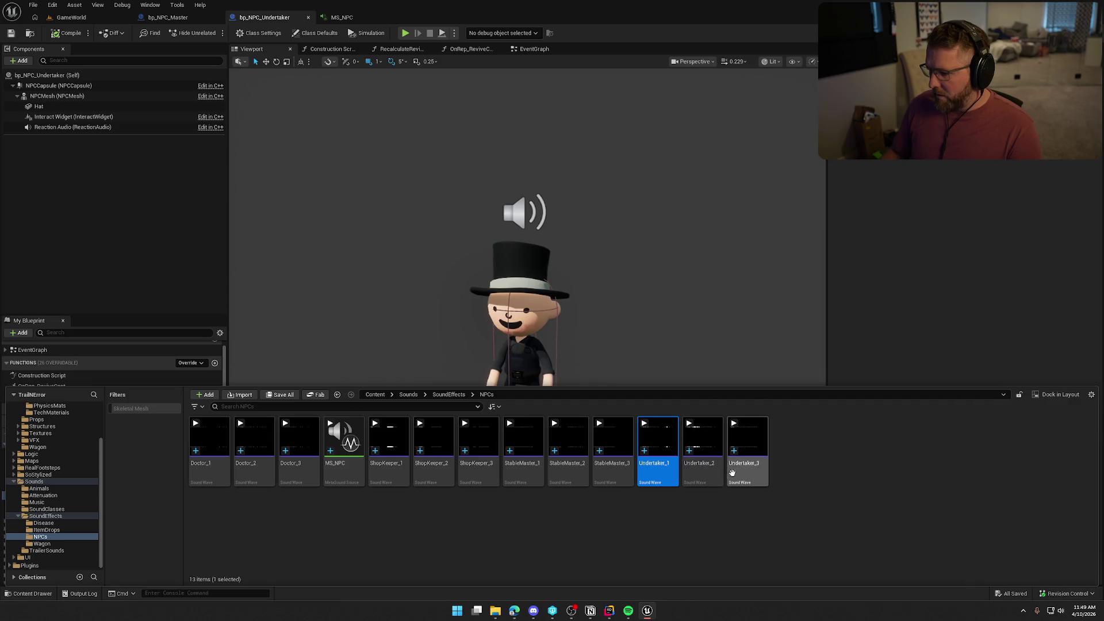
pyautogui.keyDown('shift'); pyautogui.click(747, 440); pyautogui.keyUp('shift')
pyautogui.moveTo(747, 440)
pyautogui.mouseDown()
pyautogui.moveTo(984, 167)
pyautogui.moveTo(1000, 166)
pyautogui.mouseUp()
# Step: Save the Undertaker blueprint and start playing the GameWorld level in the editor
pyautogui.hotkey('ctrl', 's')
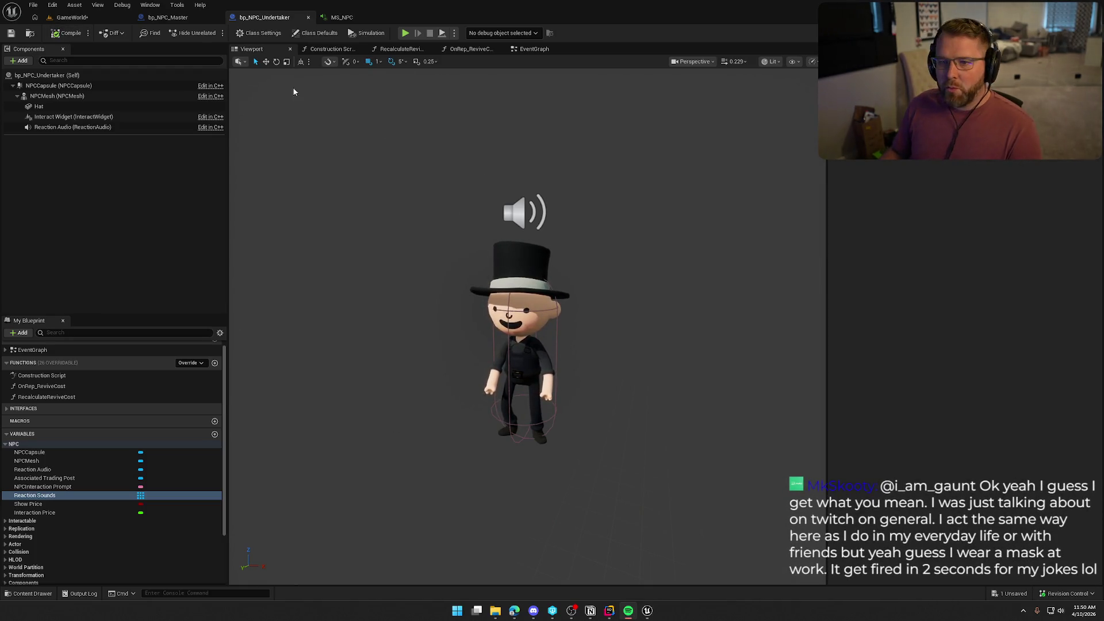
pyautogui.click(72, 17)
pyautogui.hotkey('alt', 'p')
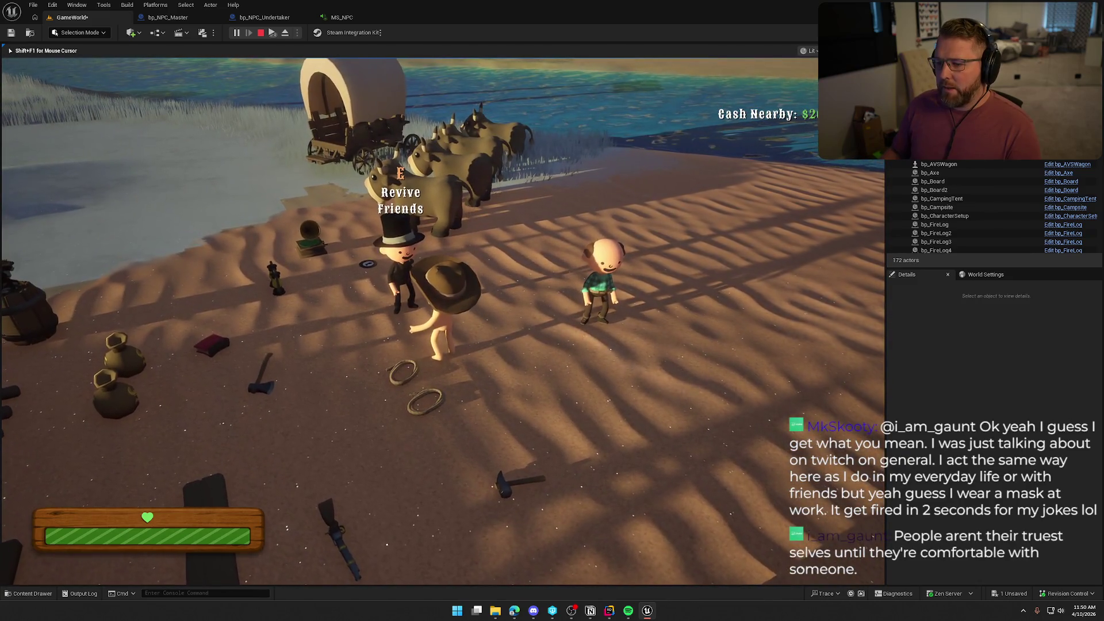
# Step: Stop the play session and return to the bp_NPC_Undertaker blueprint tab
pyautogui.press('Escape')
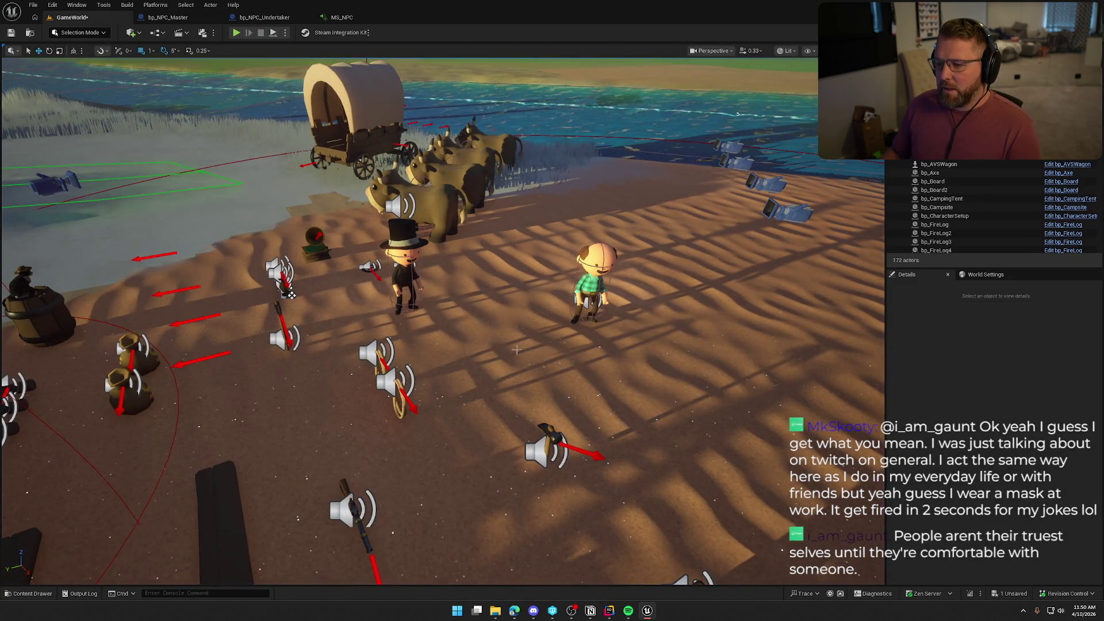
pyautogui.click(264, 18)
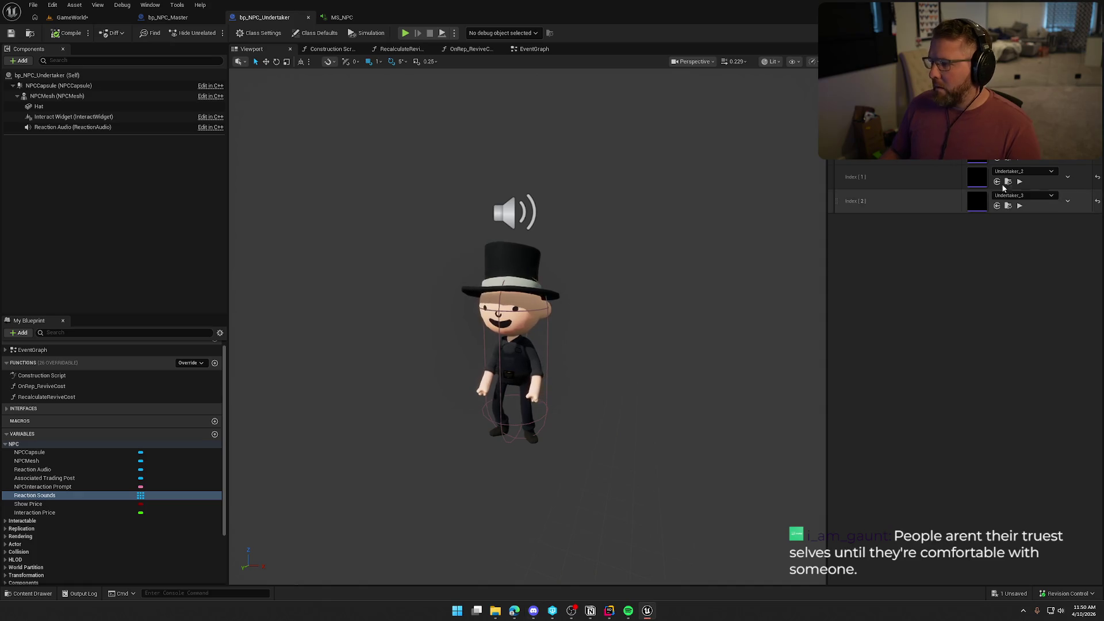
# Step: Preview the Undertaker_3 sound, then review the BP_Interact and BeginPlay chains in the EventGraph
pyautogui.click(1021, 205)
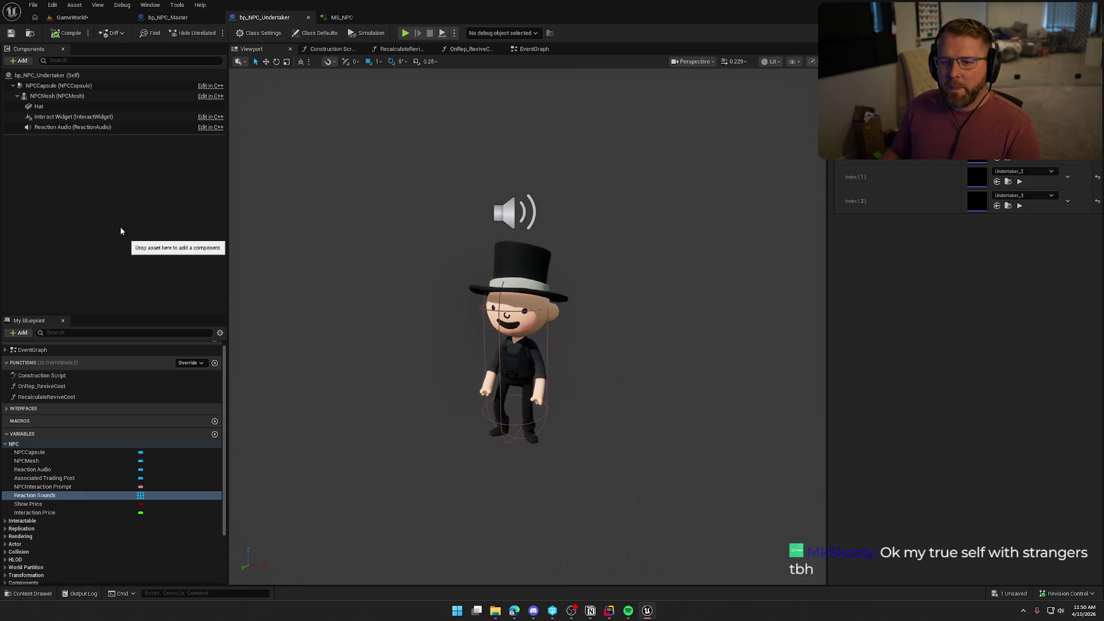
pyautogui.click(546, 51)
pyautogui.moveTo(486, 340)
pyautogui.mouseDown()
pyautogui.moveTo(583, 339)
pyautogui.moveTo(633, 323)
pyautogui.moveTo(657, 331)
pyautogui.mouseUp()
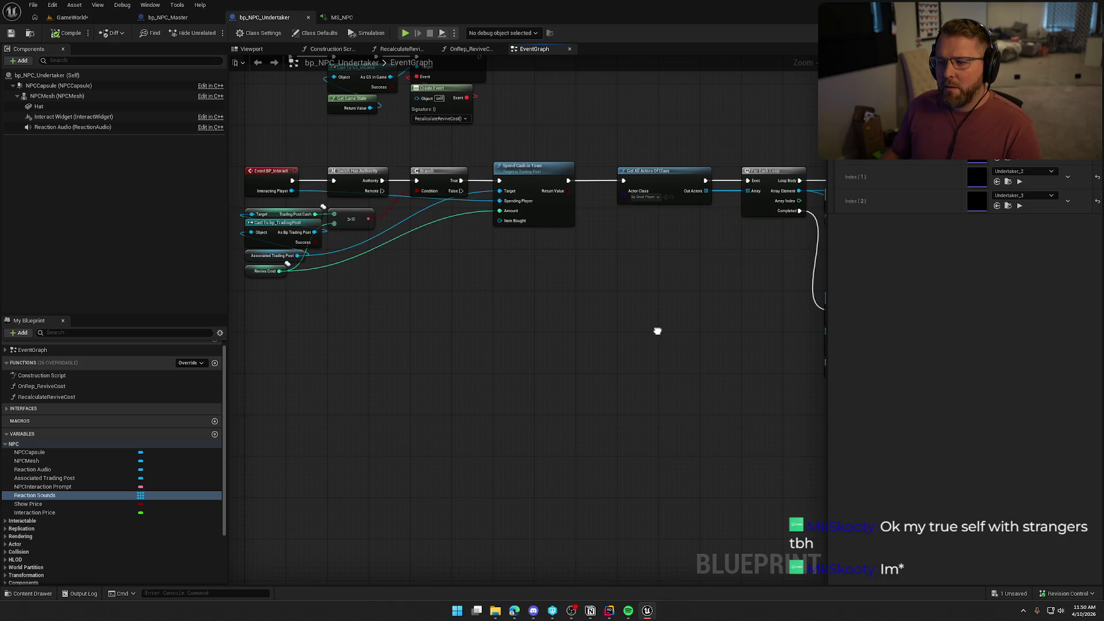
pyautogui.rightClick(658, 334)
pyautogui.click(609, 294)
pyautogui.moveTo(731, 285)
pyautogui.mouseDown()
pyautogui.moveTo(337, 271)
pyautogui.moveTo(574, 276)
pyautogui.moveTo(788, 413)
pyautogui.moveTo(781, 401)
pyautogui.mouseUp()
pyautogui.click(608, 609)
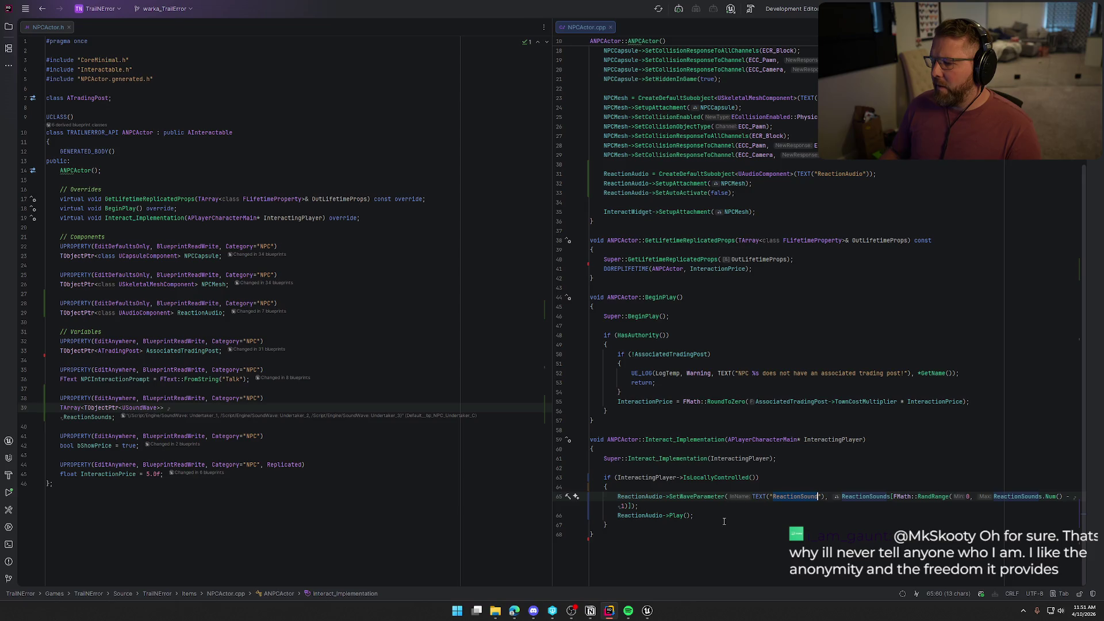
# Step: Return from Rider to the Unreal editor
pyautogui.click(647, 611)
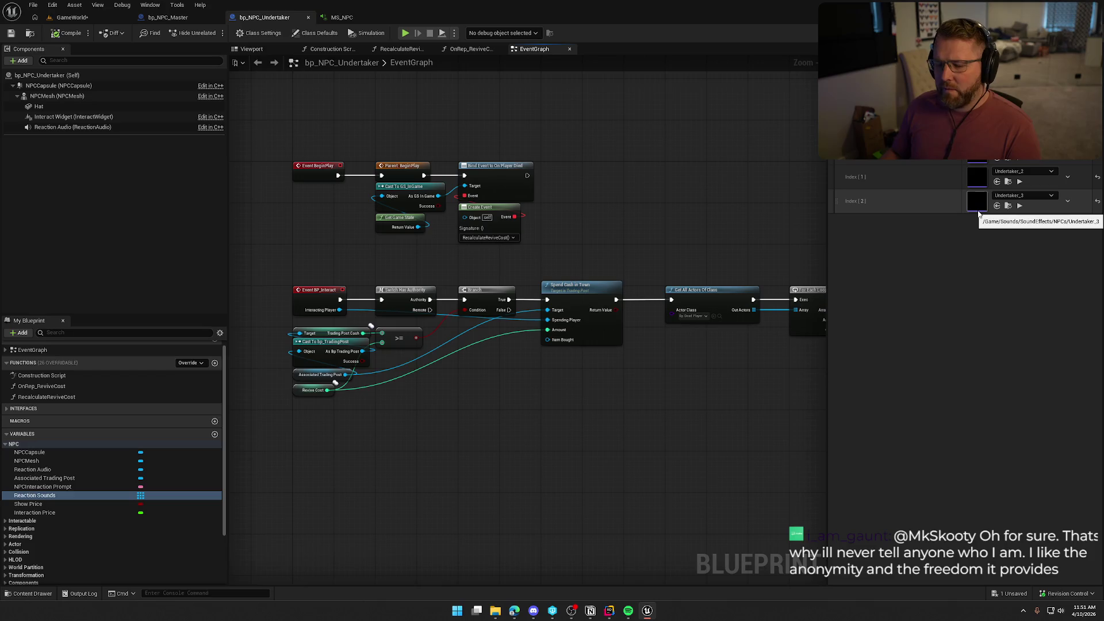
# Step: Select Reaction Audio, switch to the MS_NPC tab, and show the ReactionSound input's settings
pyautogui.click(72, 127)
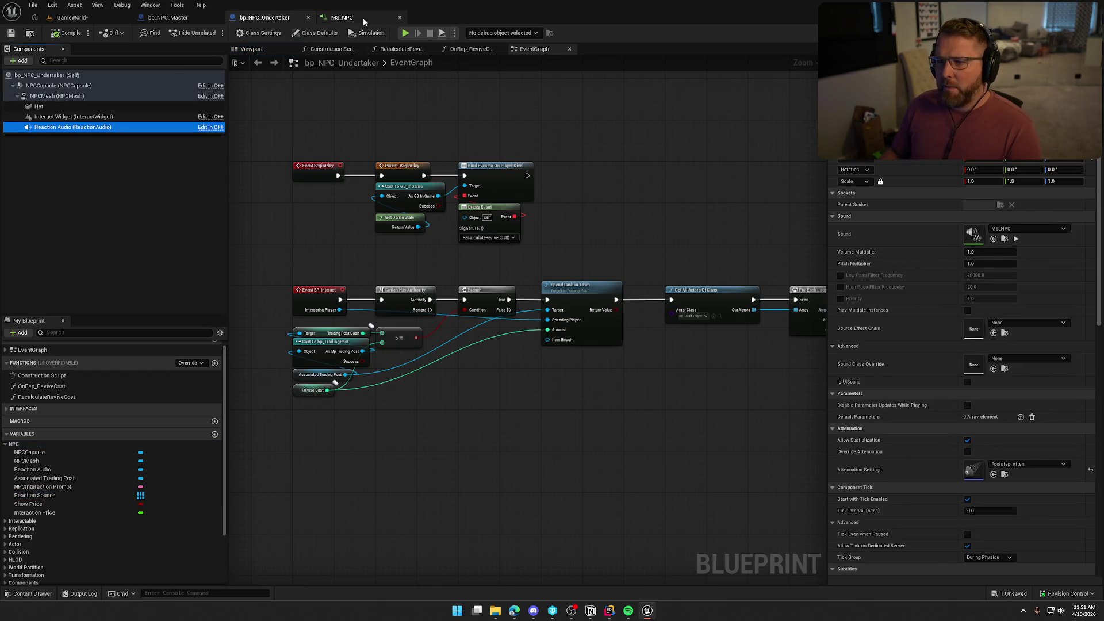
pyautogui.click(365, 19)
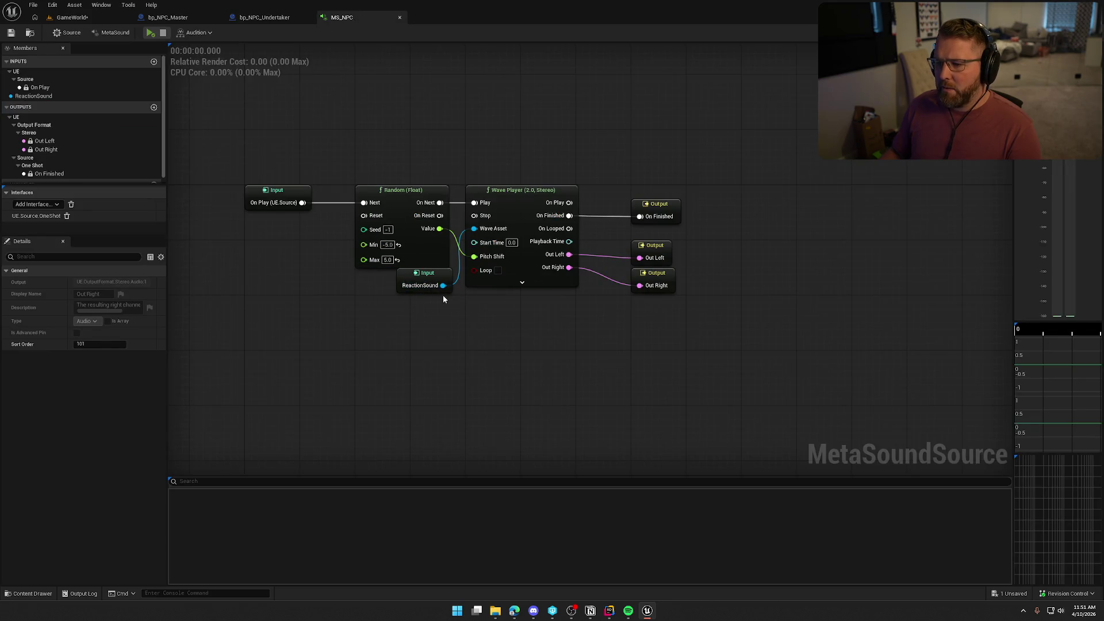
pyautogui.moveTo(306, 112); pyautogui.dragTo(378, 109)
pyautogui.click(43, 96)
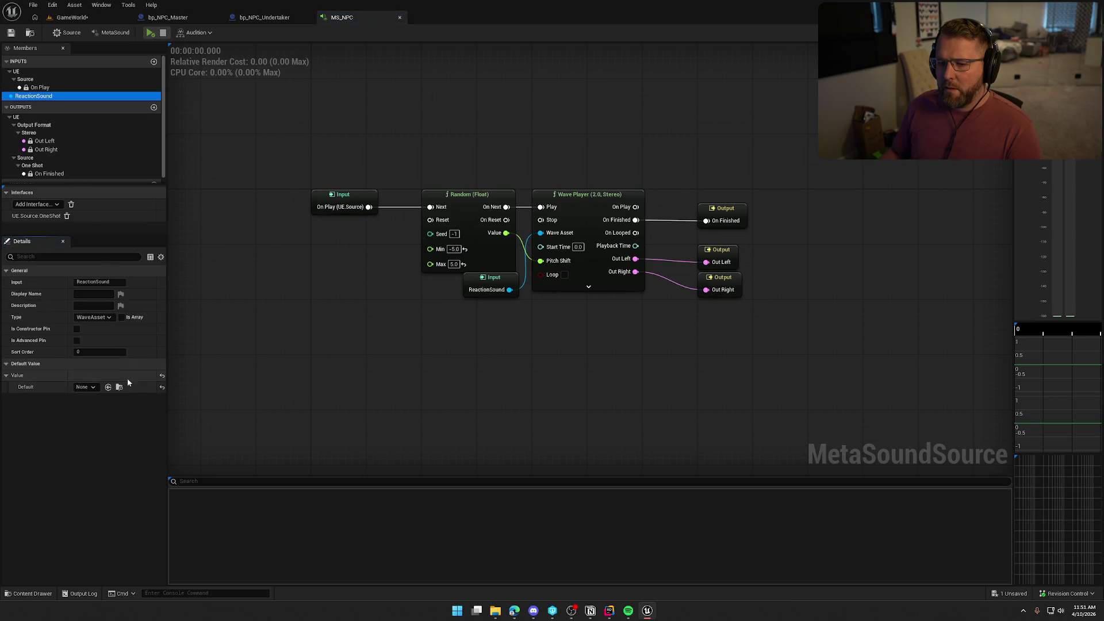
pyautogui.click(328, 326)
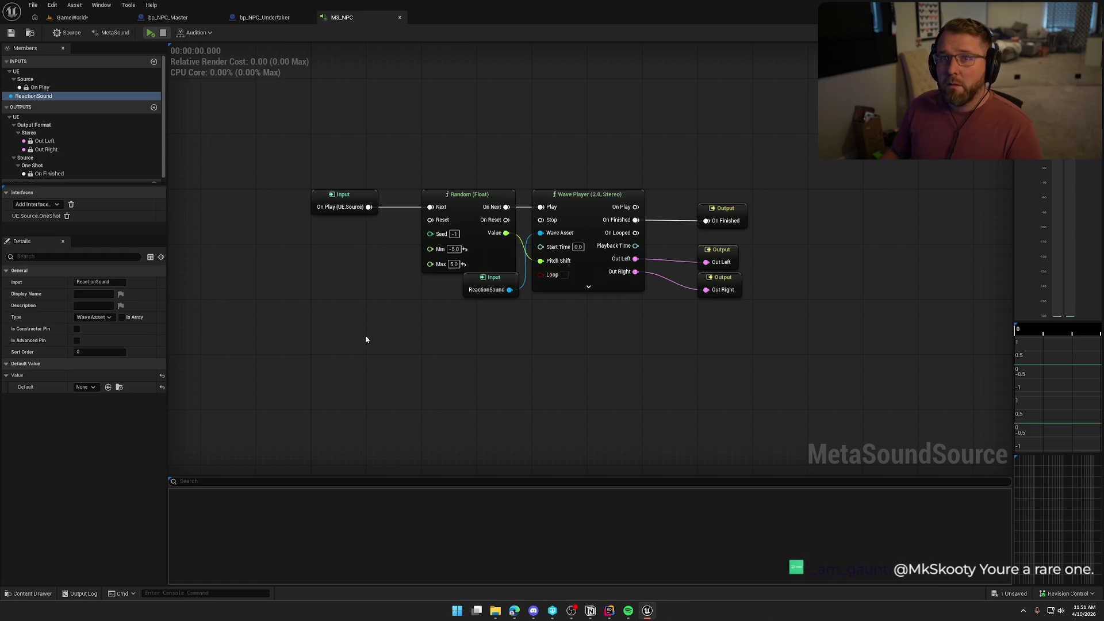
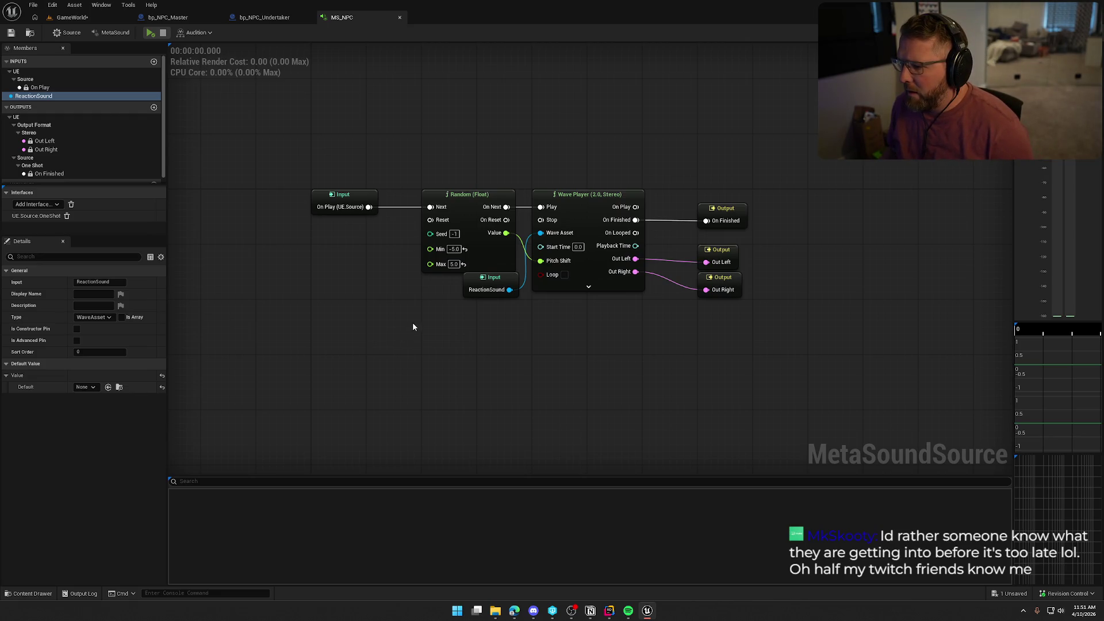
# Step: Leave the MS_NPC MetaSound graph for bp_NPC_Undertaker, then bring up the NPCActor C++ source in Rider
pyautogui.moveTo(413, 326); pyautogui.dragTo(435, 321)
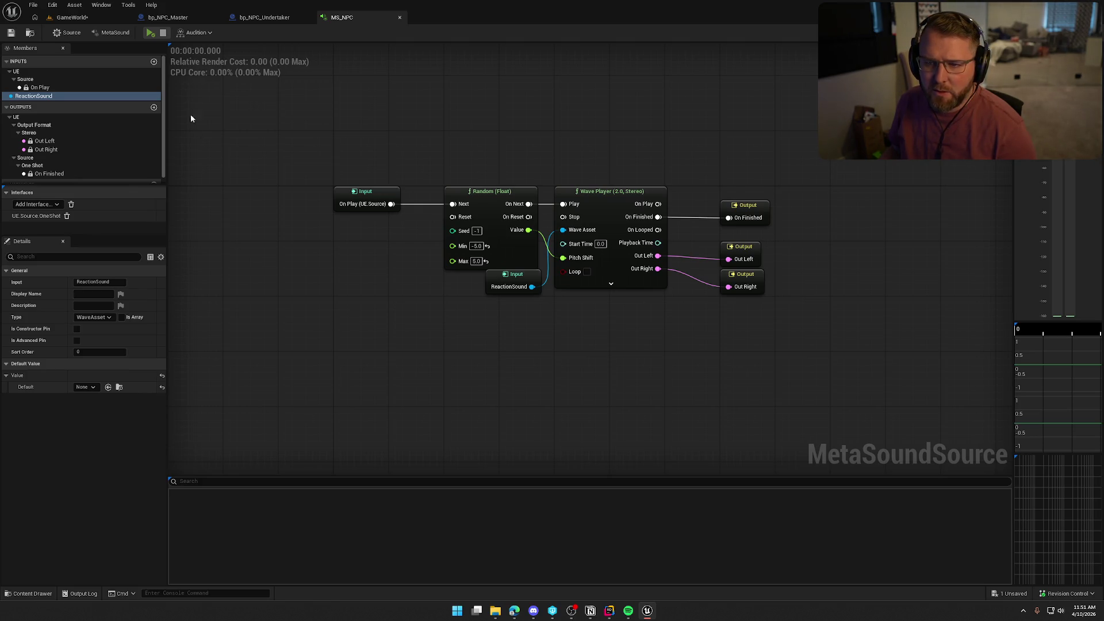
pyautogui.click(259, 18)
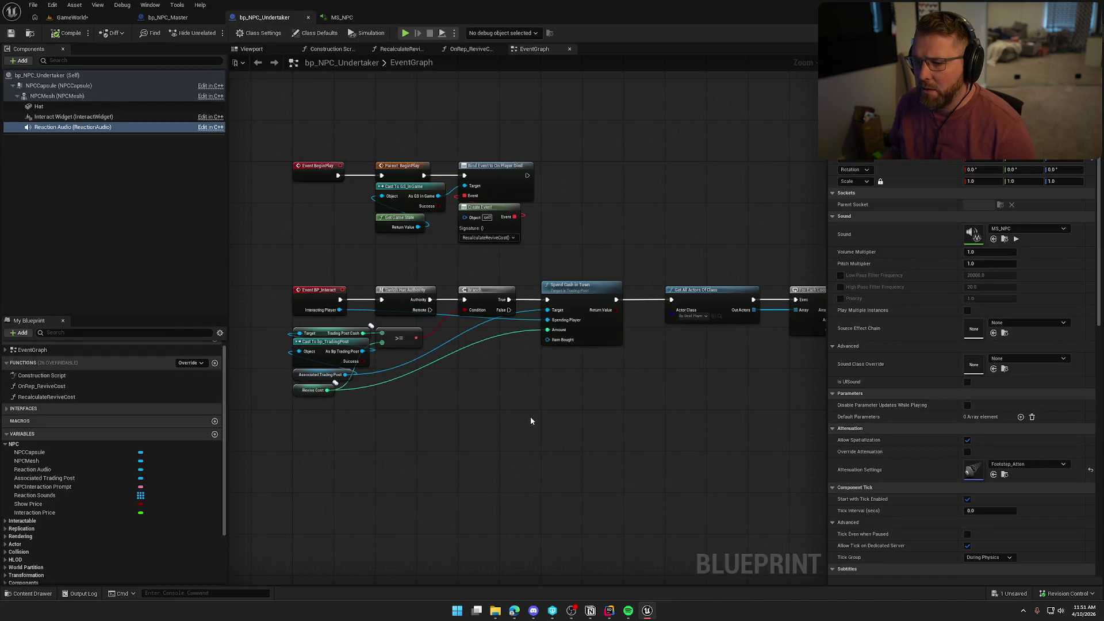
pyautogui.click(610, 610)
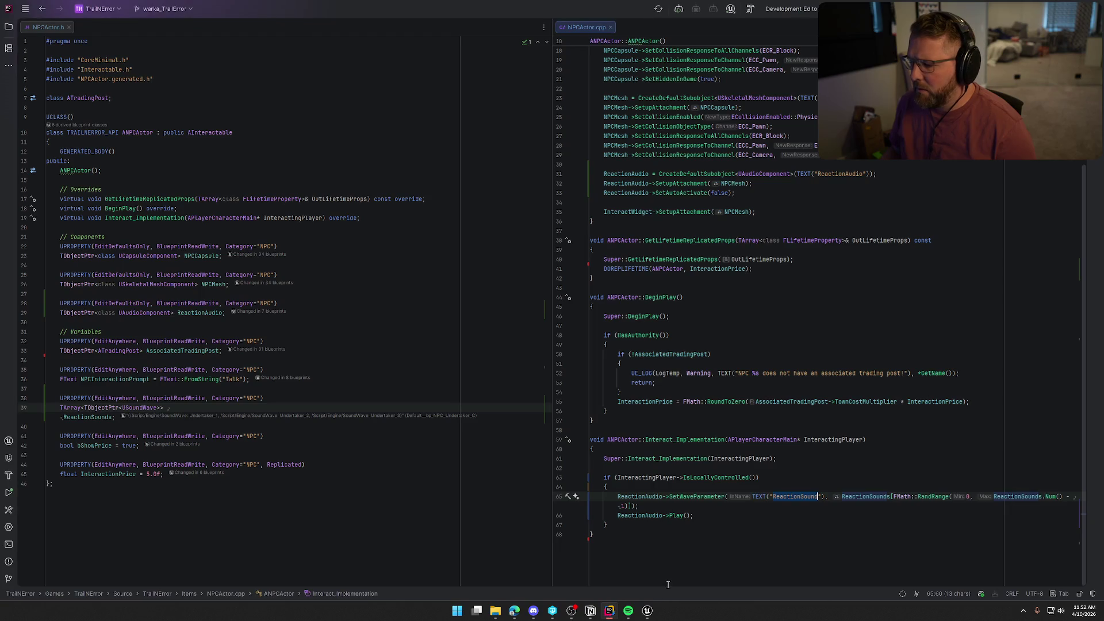
# Step: Insert a UE_LOG(LogTrailNError, Log, ...) line above SetWaveParameter logging the interacting player and NPC names
pyautogui.click(654, 494)
pyautogui.hotkey('ctrl', 'alt', 'Return')
pyautogui.write('UE')
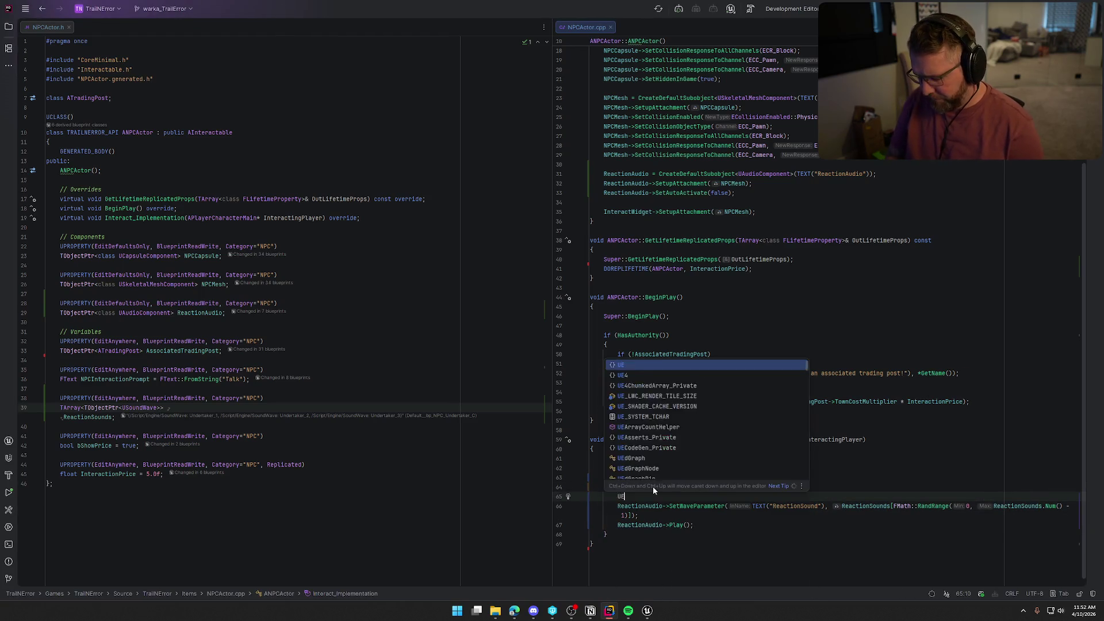
pyautogui.write('_LOG(LogTrail')
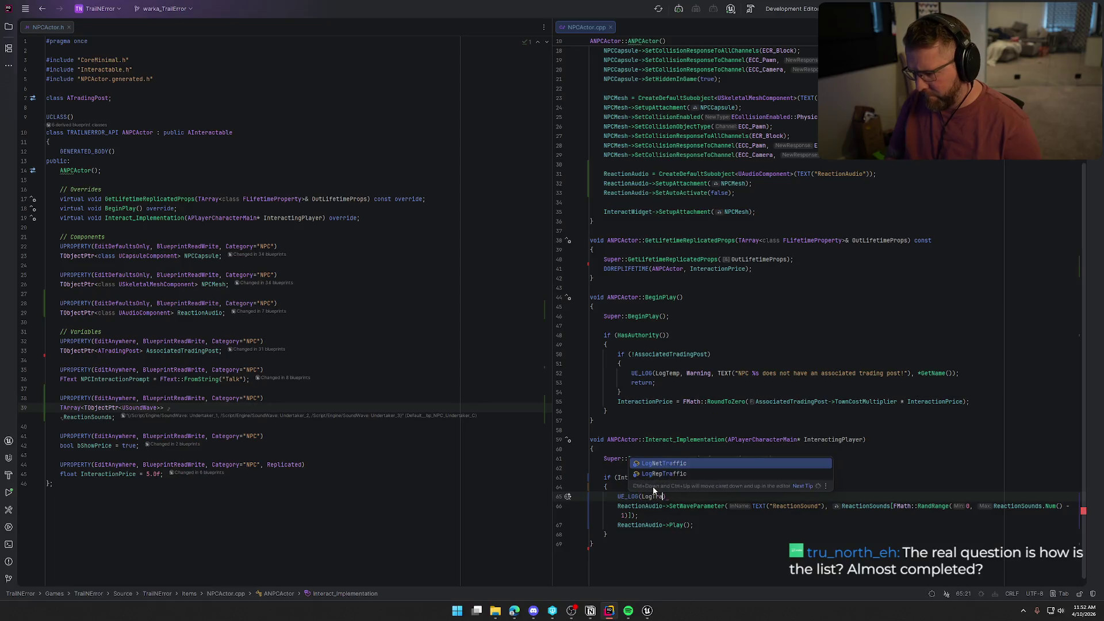
pyautogui.press('Return')
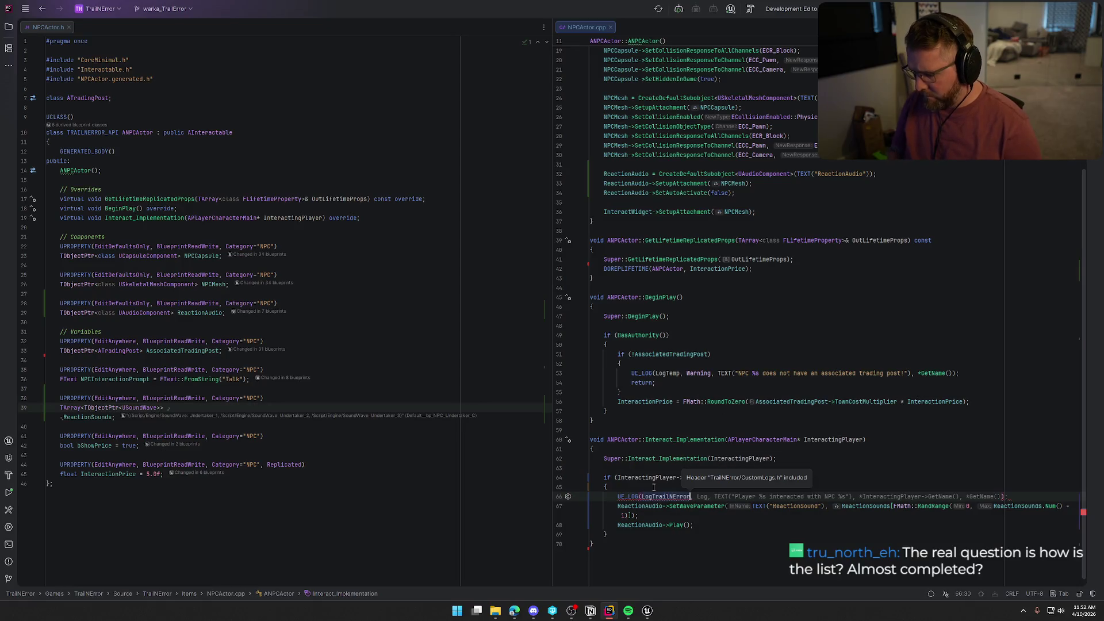
pyautogui.write(',')
pyautogui.press('Tab')
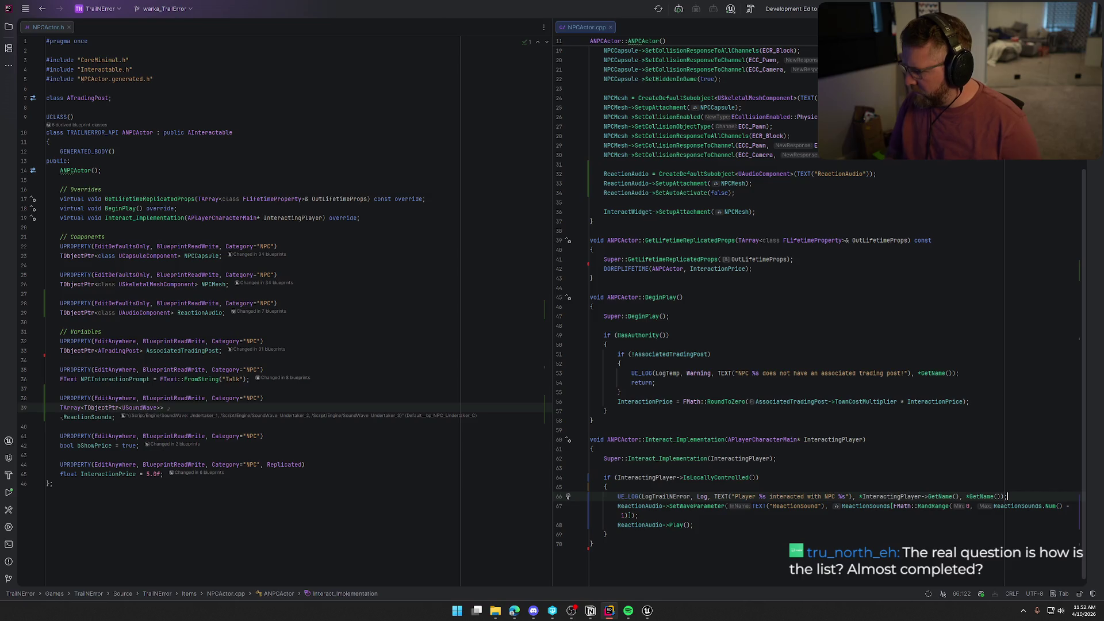
pyautogui.click(647, 611)
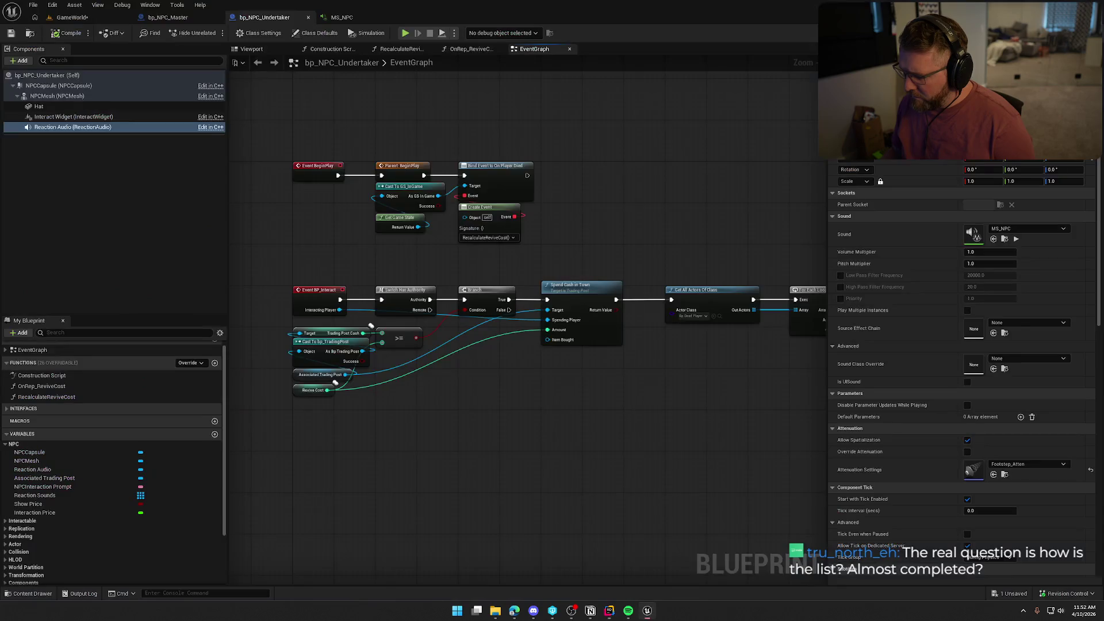
# Step: Live Code the updated NPC code with Ctrl+Alt+F11 from the GameWorld level editor, then show Notion's To Do board
pyautogui.click(72, 17)
pyautogui.hotkey('ctrl', 'alt', 'F11')
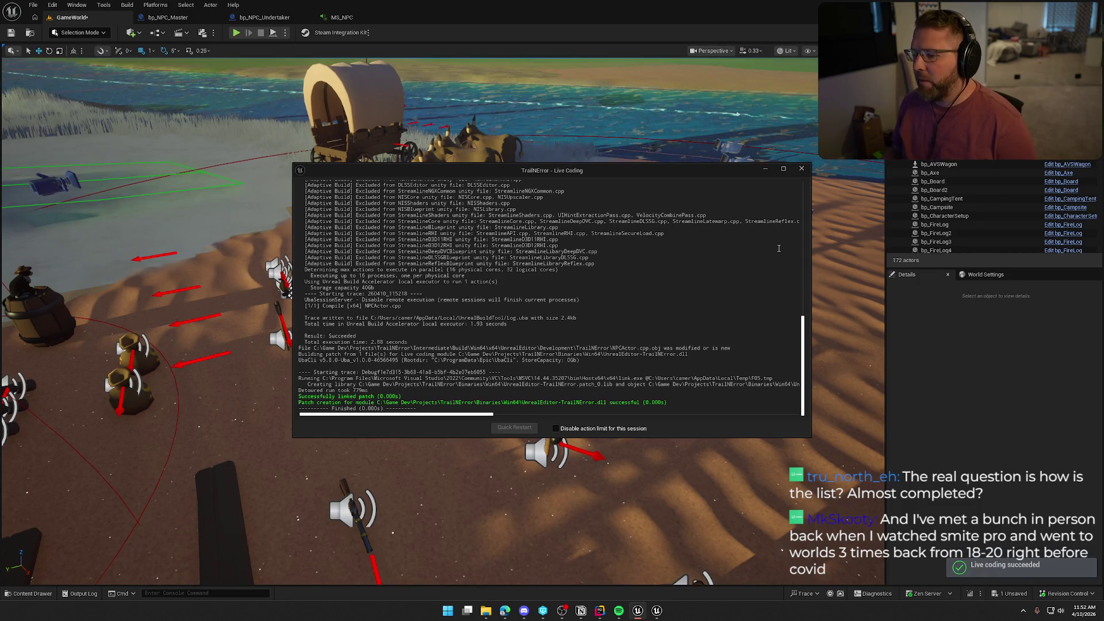
pyautogui.click(802, 171)
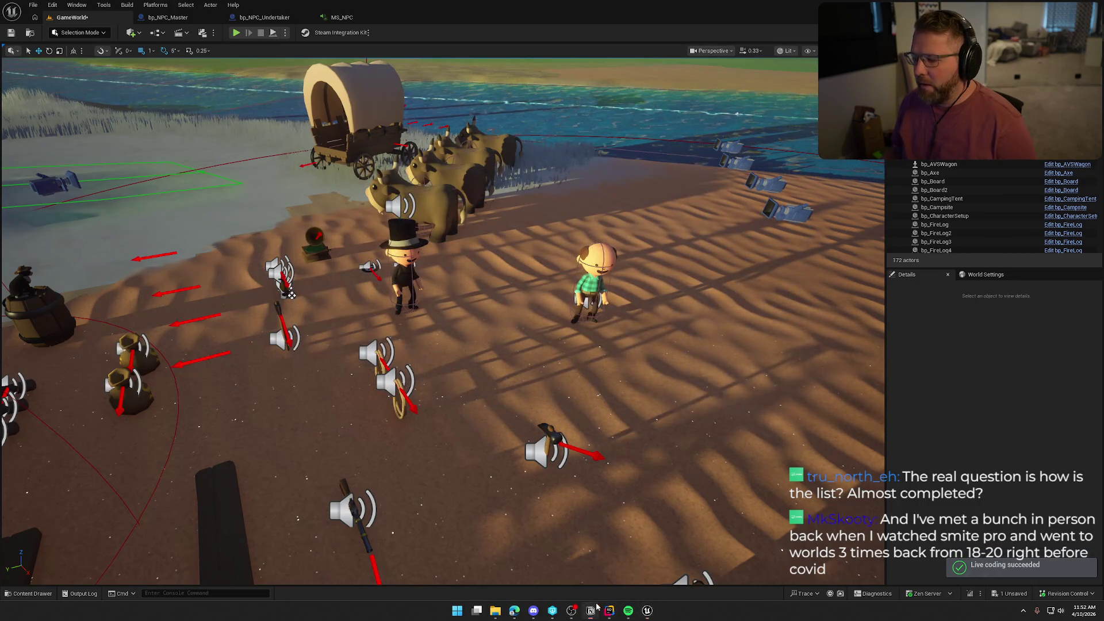
pyautogui.hotkey('alt', 'Tab')
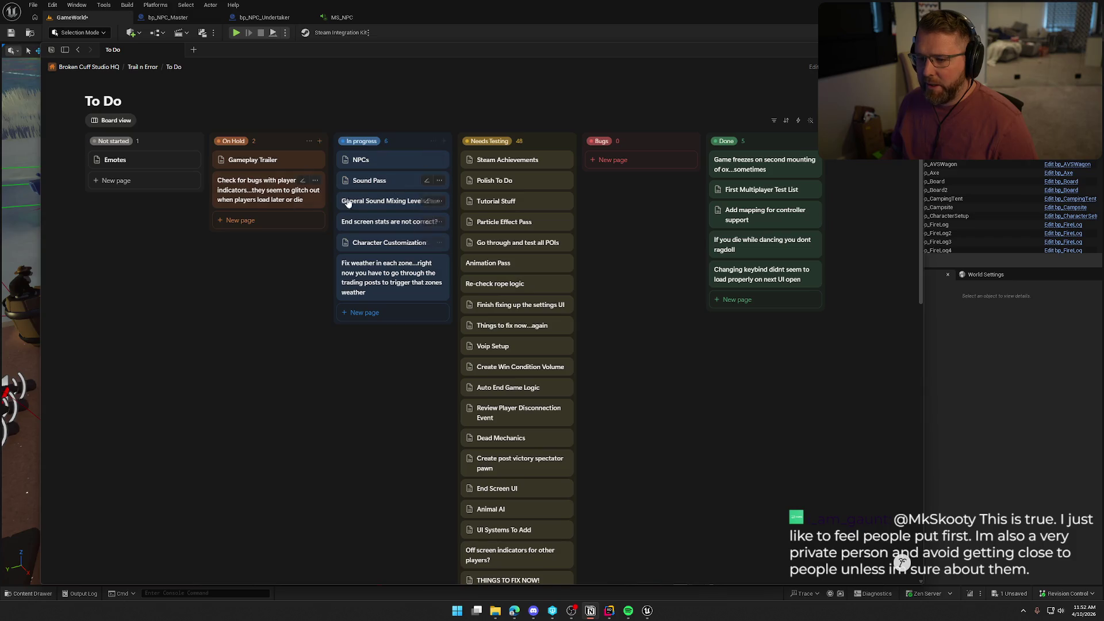
# Step: Place the 'Fix weather in each zone' card above 'Character Customization' in In progress, then hide Notion
pyautogui.moveTo(374, 268)
pyautogui.mouseDown()
pyautogui.moveTo(389, 286)
pyautogui.moveTo(368, 245)
pyautogui.mouseUp()
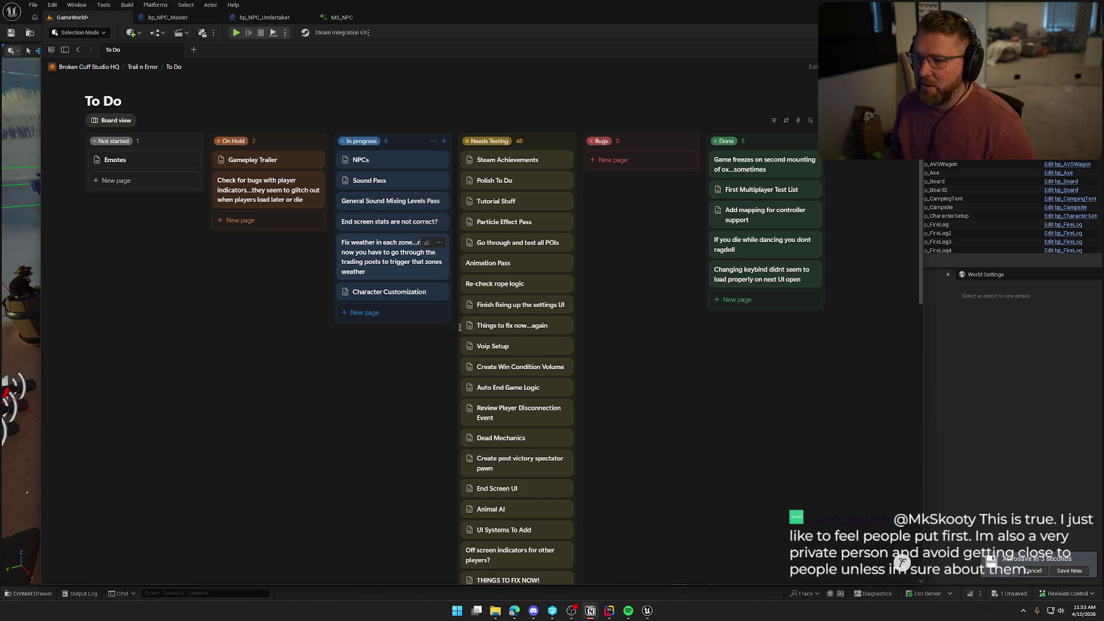
pyautogui.scroll(-12, 517, 333)
pyautogui.scroll(12, 511, 325)
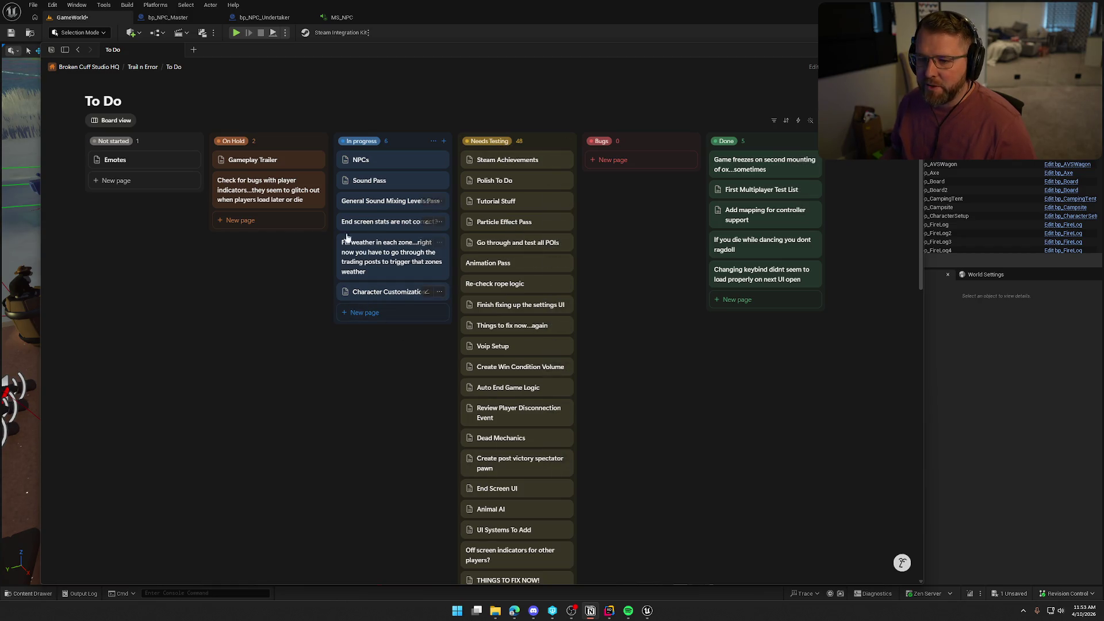
pyautogui.hotkey('alt', 'Tab')
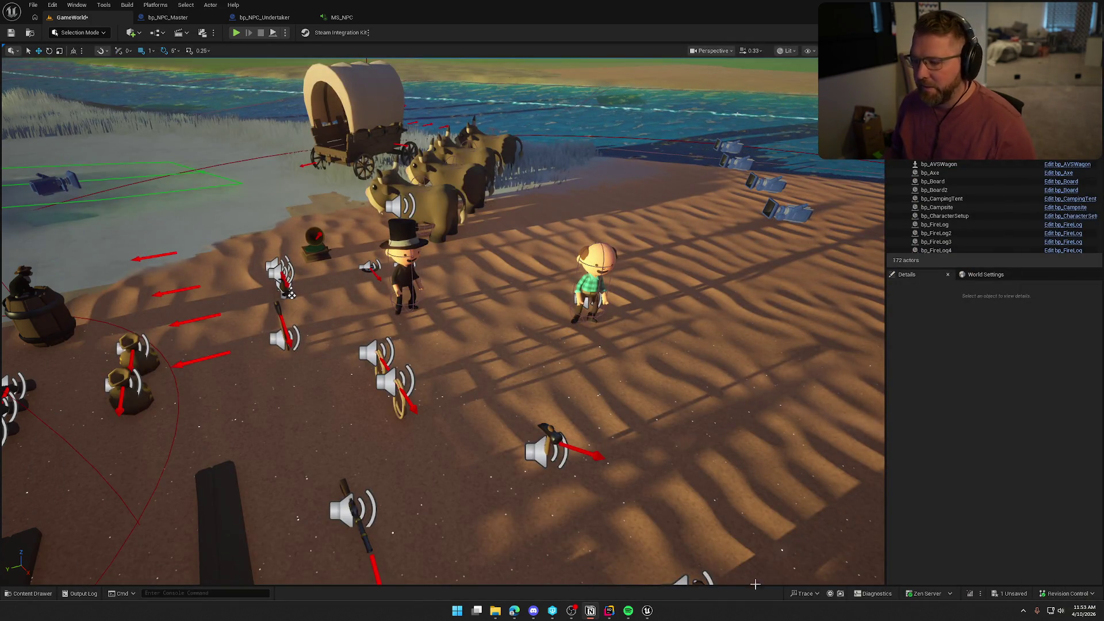
# Step: Recompile the NPC code with Live Coding again and check the Output Log
pyautogui.hotkey('ctrl', 'alt', 'F11')
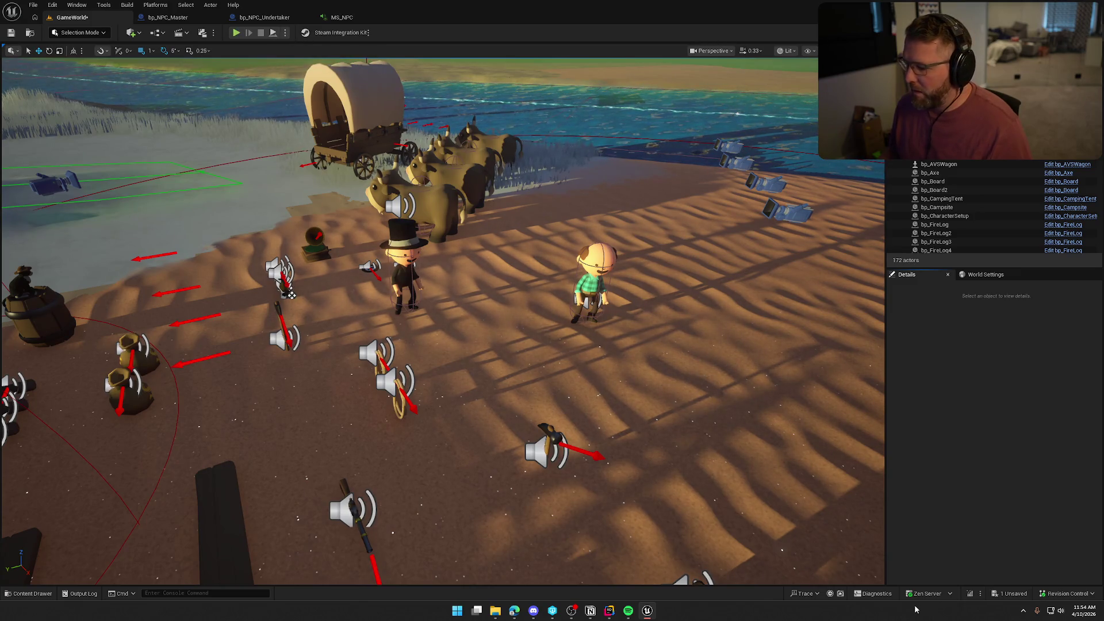
pyautogui.click(80, 593)
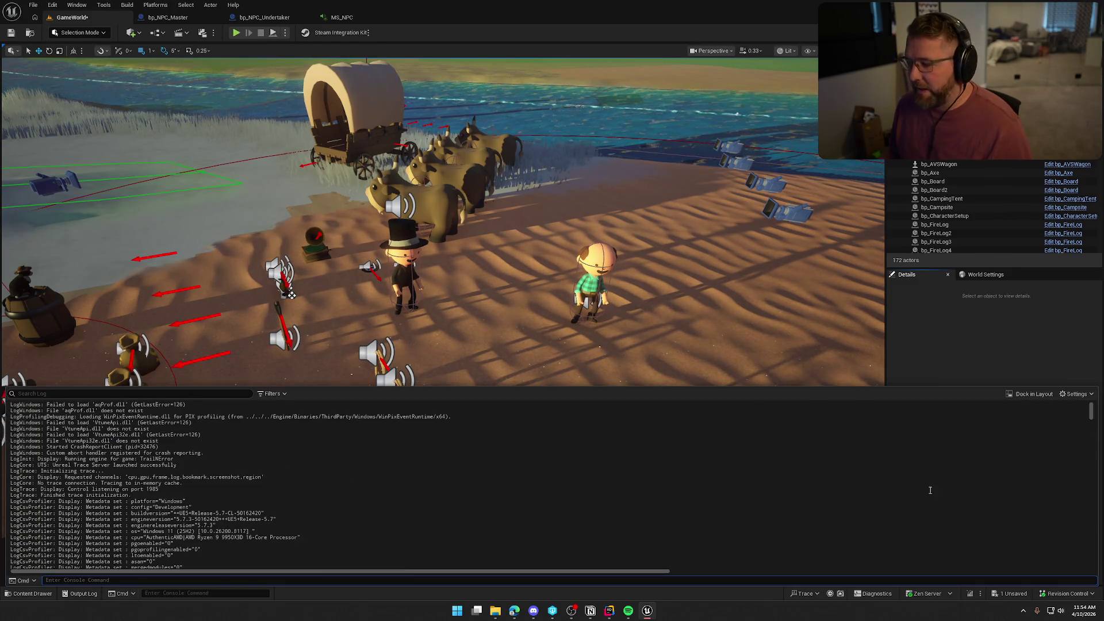
pyautogui.click(178, 368)
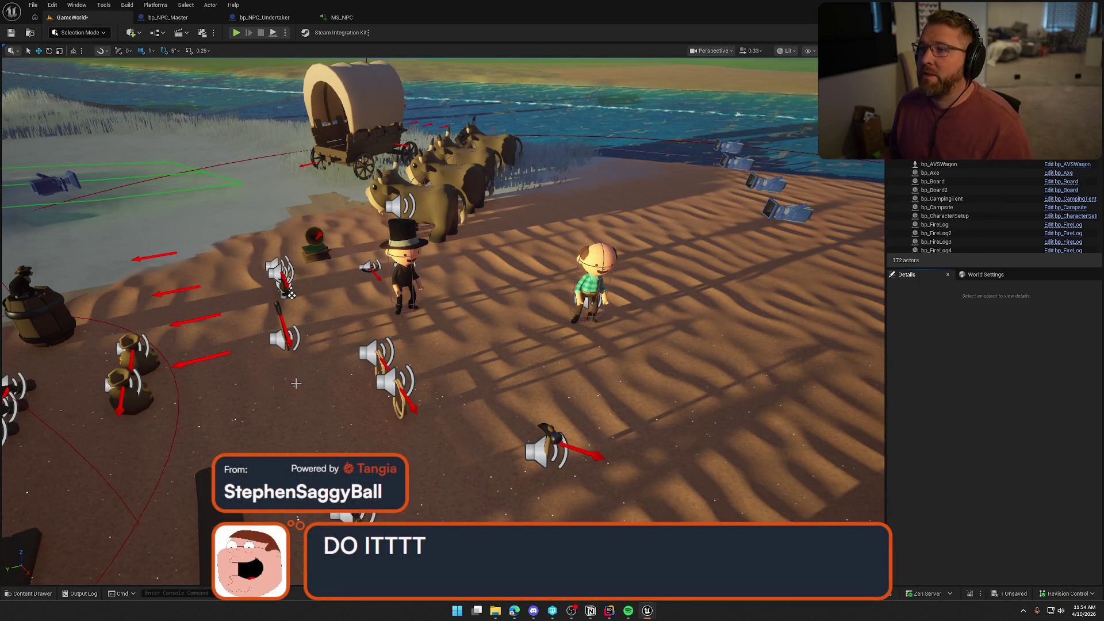
# Step: Play-test the level briefly, then highlight every ReactionAudio usage in NPCActor.cpp in Rider
pyautogui.click(235, 34)
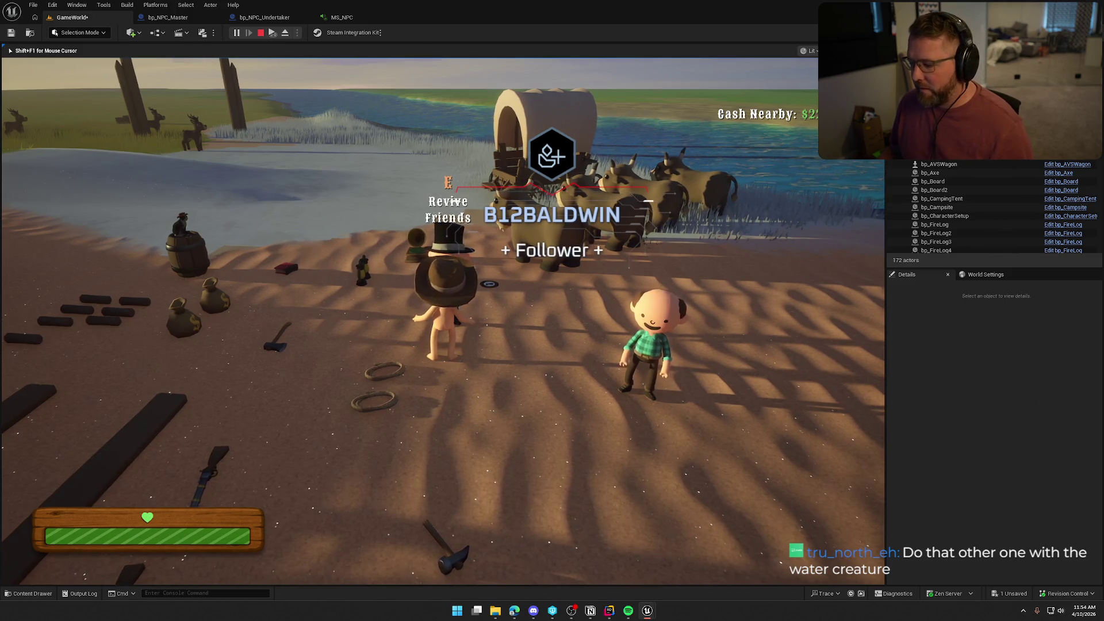
pyautogui.press('Escape')
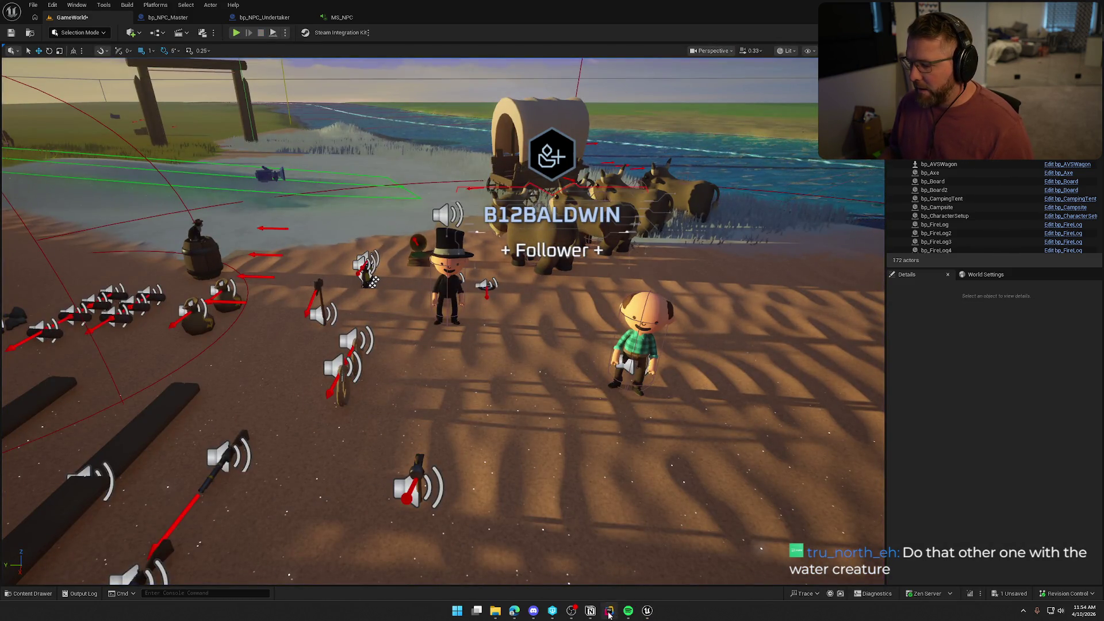
pyautogui.click(609, 612)
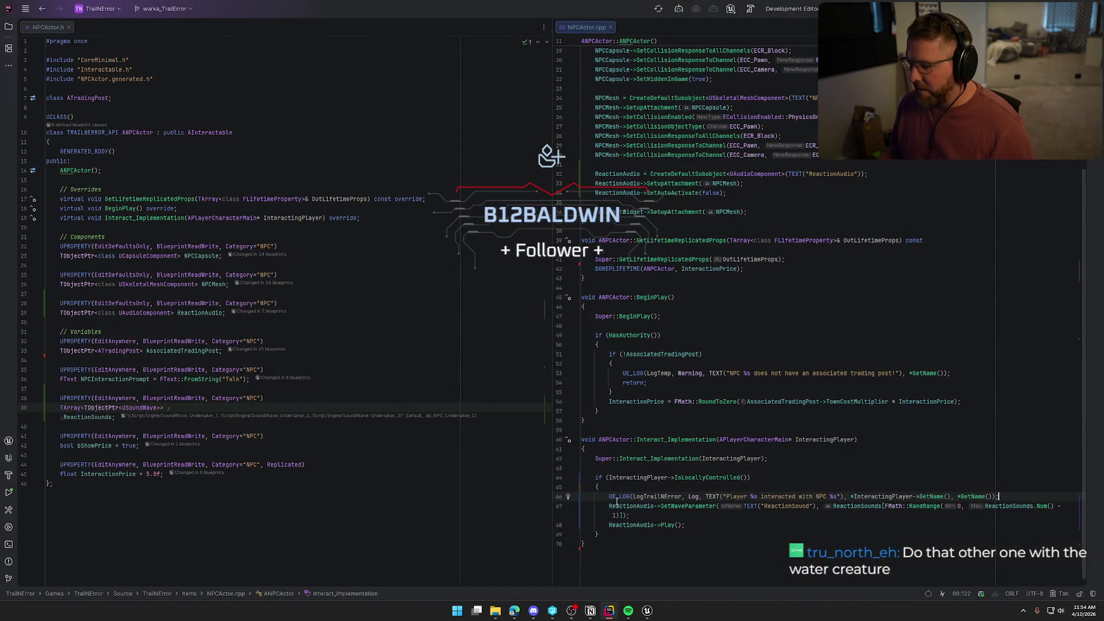
pyautogui.click(627, 507)
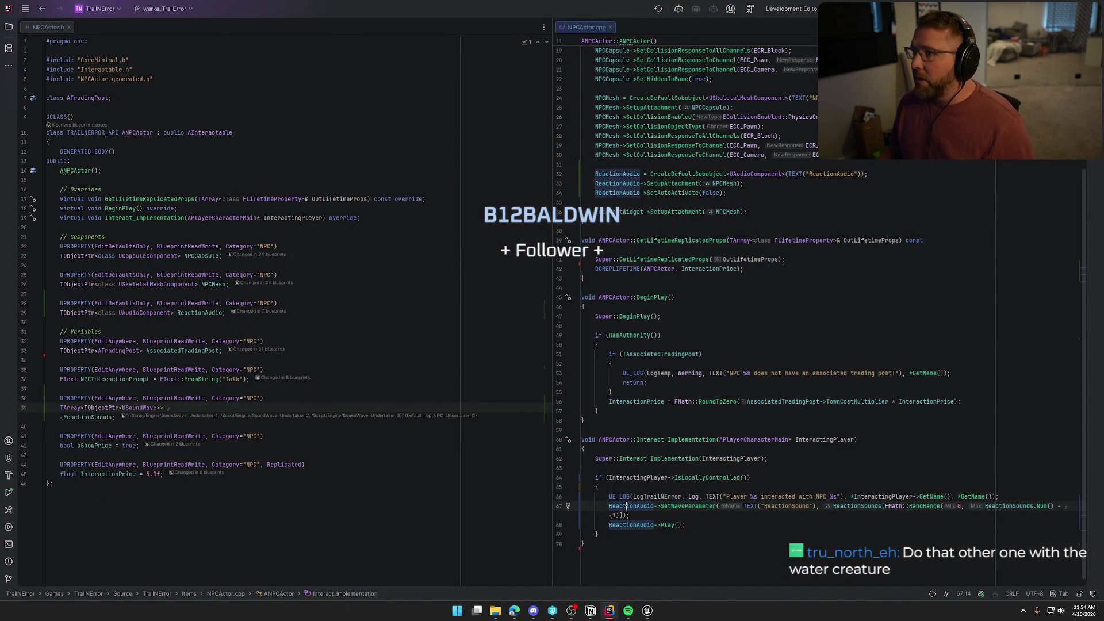
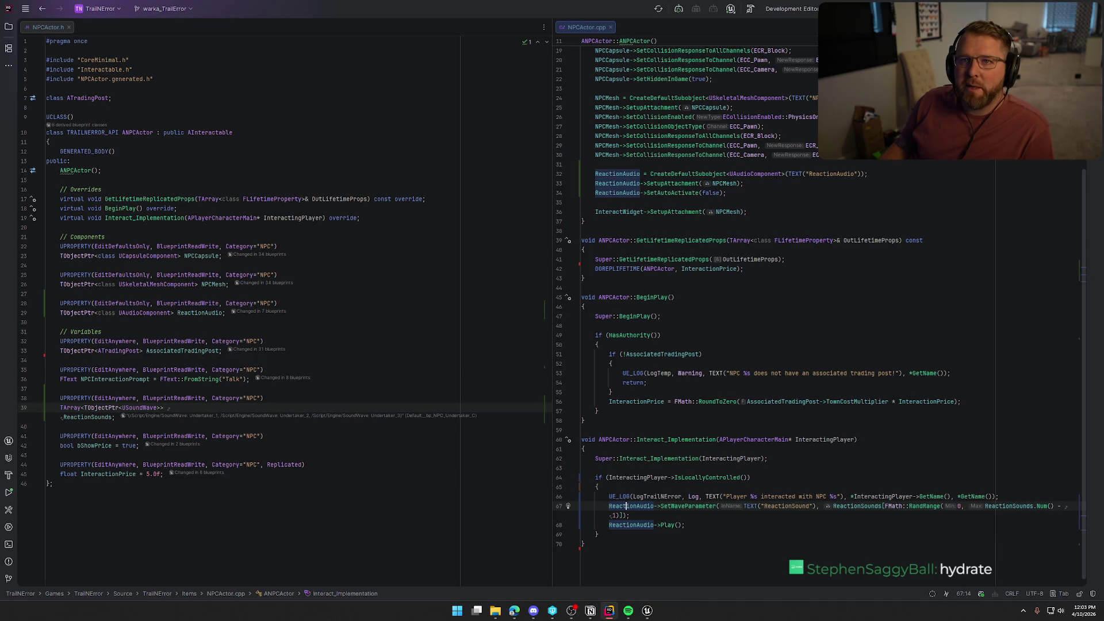
# Step: Leave Rider for the Unreal Editor GameWorld level view and move the view toward the NPCs
pyautogui.hotkey('alt', 'Tab')
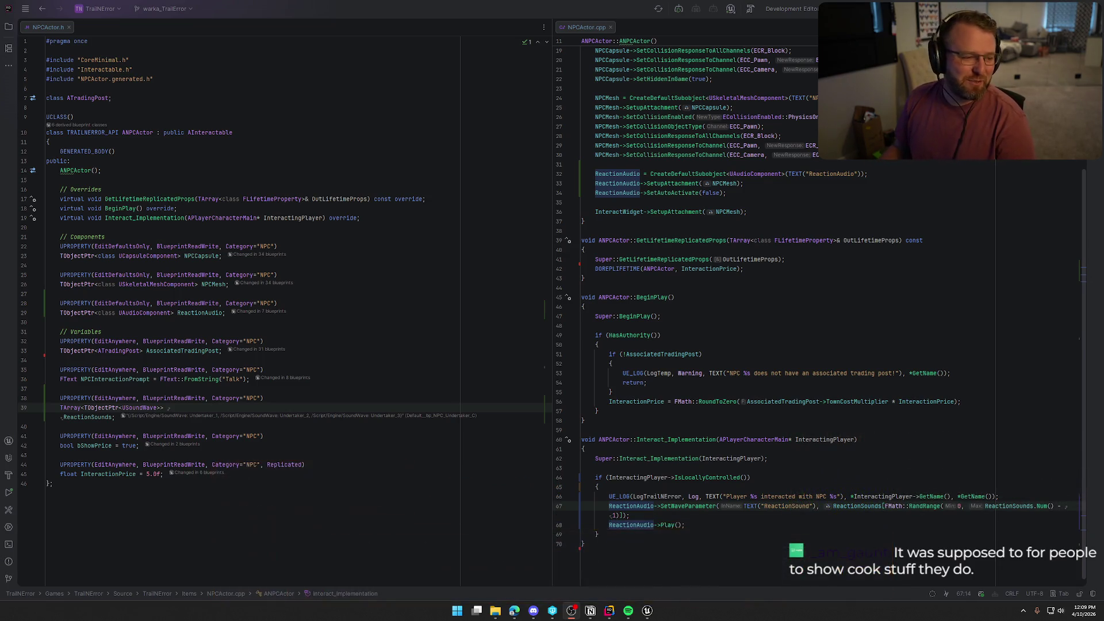
pyautogui.hotkey('alt', 'Tab')
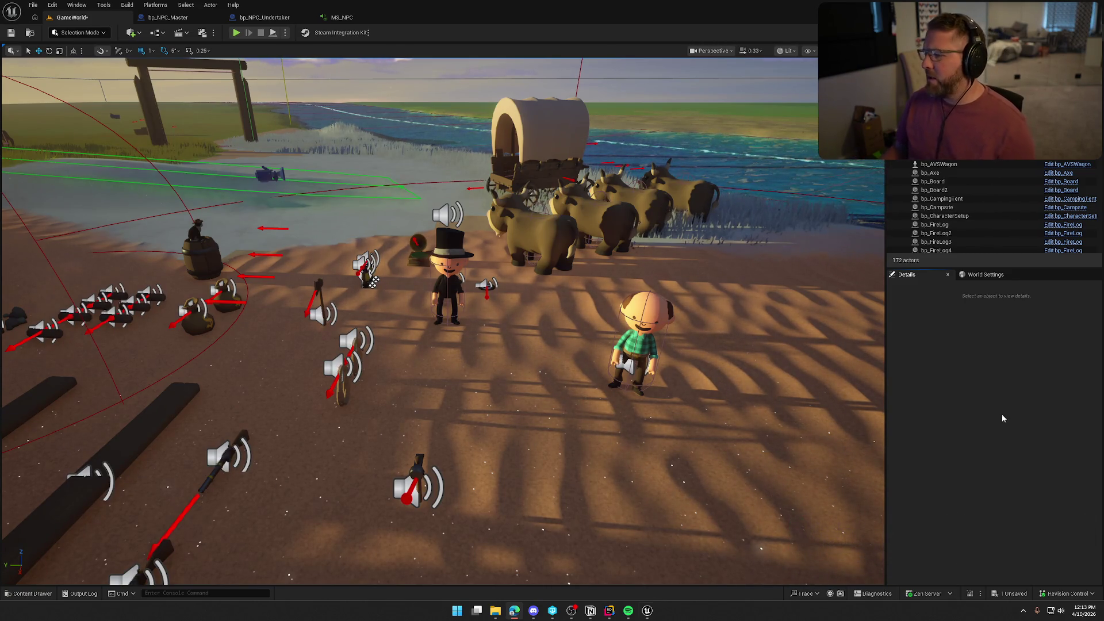
pyautogui.moveTo(651, 350)
pyautogui.mouseDown()
pyautogui.moveTo(652, 322)
pyautogui.moveTo(666, 310)
pyautogui.moveTo(652, 351)
pyautogui.mouseUp()
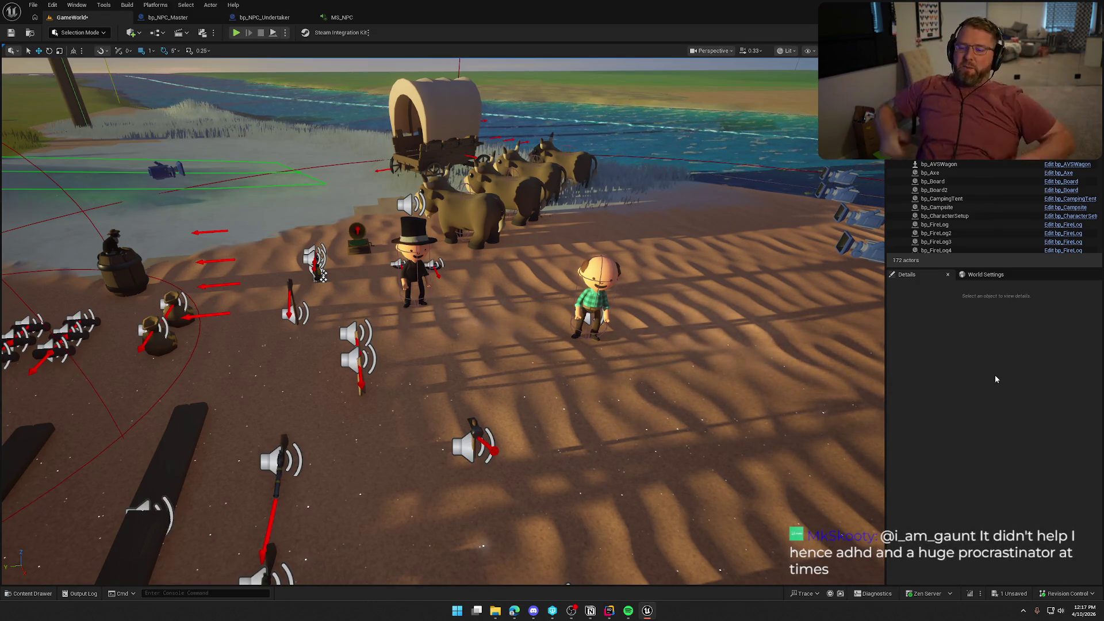
# Step: Fly the viewport camera in toward the covered wagon, oxen, undertaker and farmer NPCs
pyautogui.moveTo(561, 334); pyautogui.dragTo(468, 303)
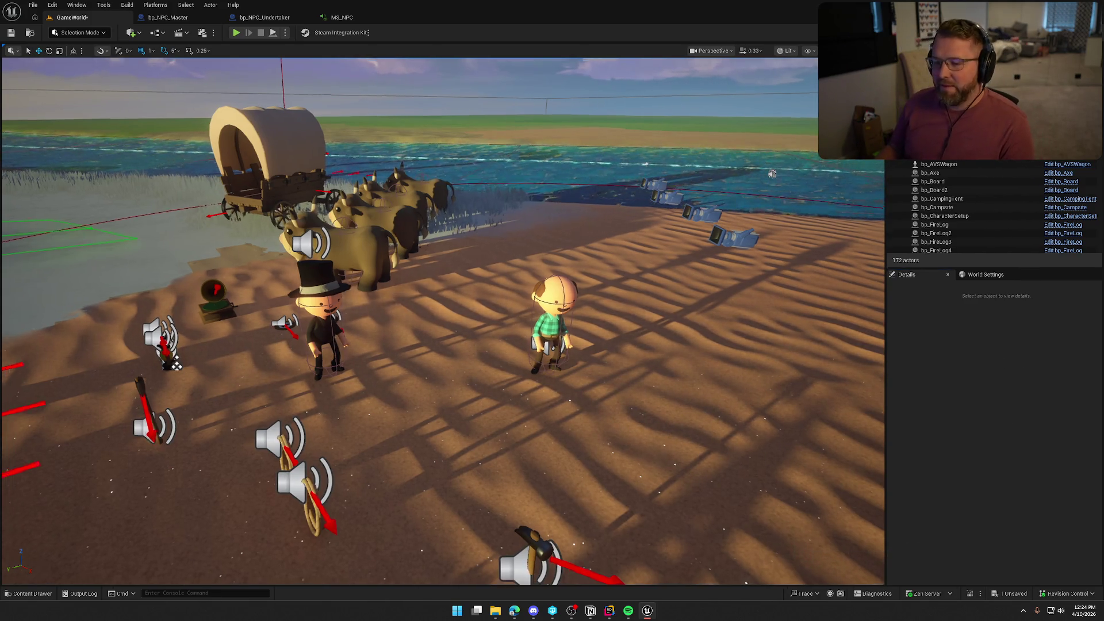
# Step: Review the SetParameter and Play lines in ANPCActor::Interact_Implementation, then return to Unreal
pyautogui.scroll(5, 742, 583)
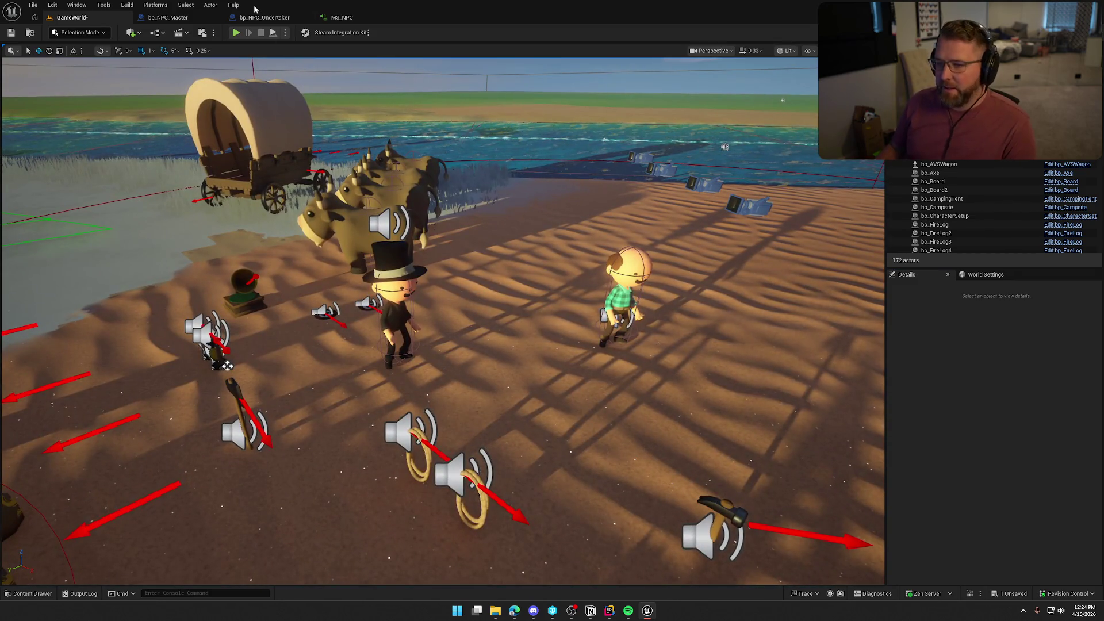
pyautogui.click(608, 614)
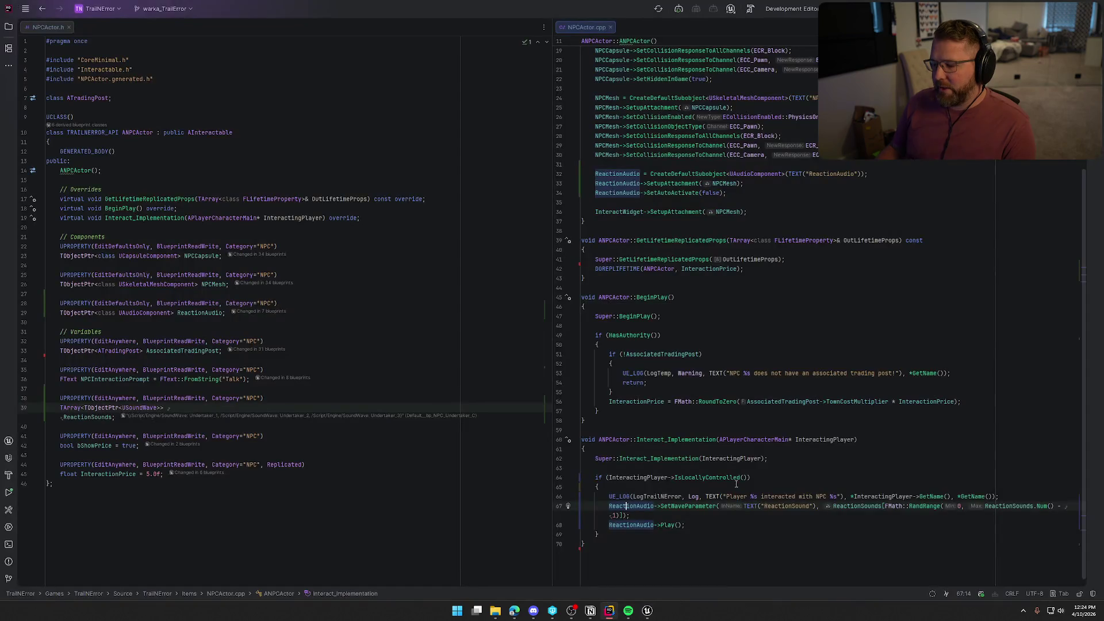
pyautogui.click(613, 498)
pyautogui.moveTo(669, 507)
pyautogui.mouseDown()
pyautogui.moveTo(707, 518)
pyautogui.moveTo(694, 534)
pyautogui.mouseUp()
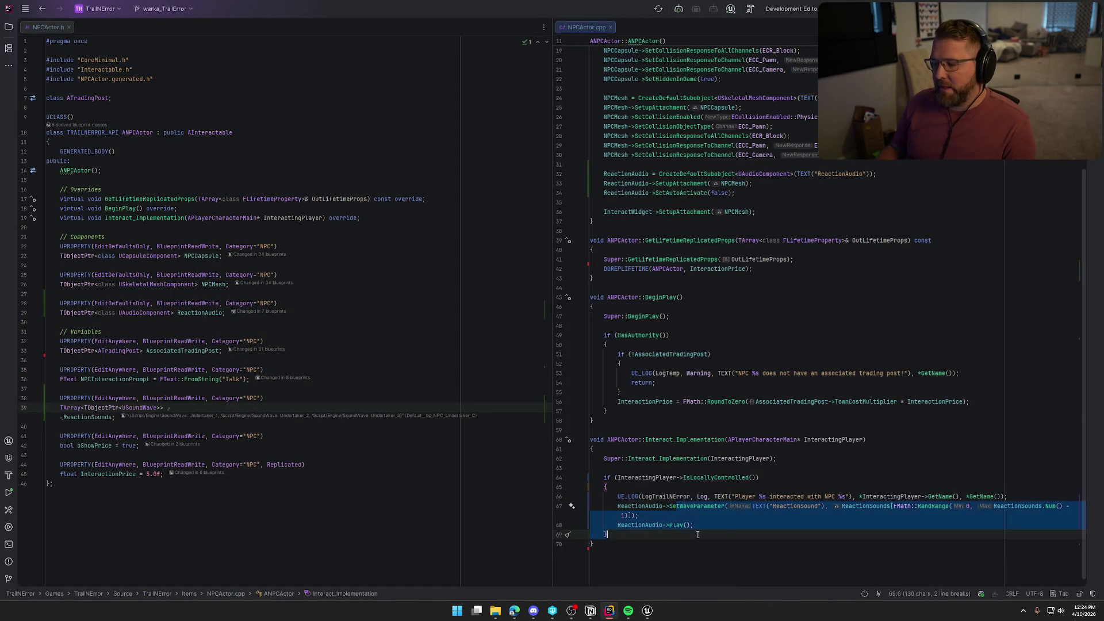
pyautogui.click(724, 532)
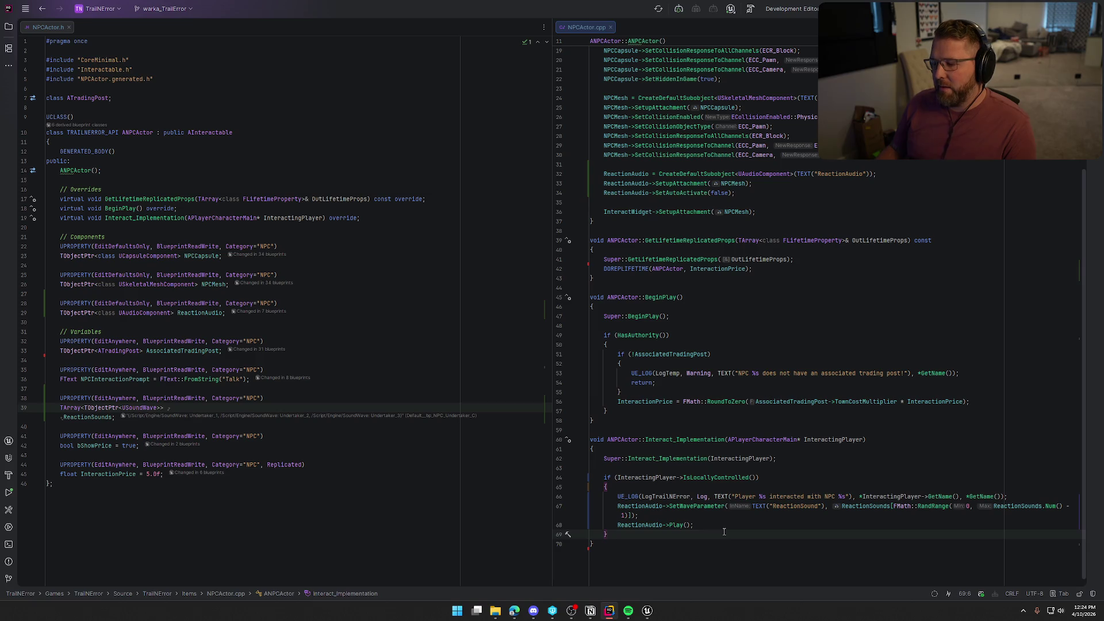
pyautogui.moveTo(647, 610)
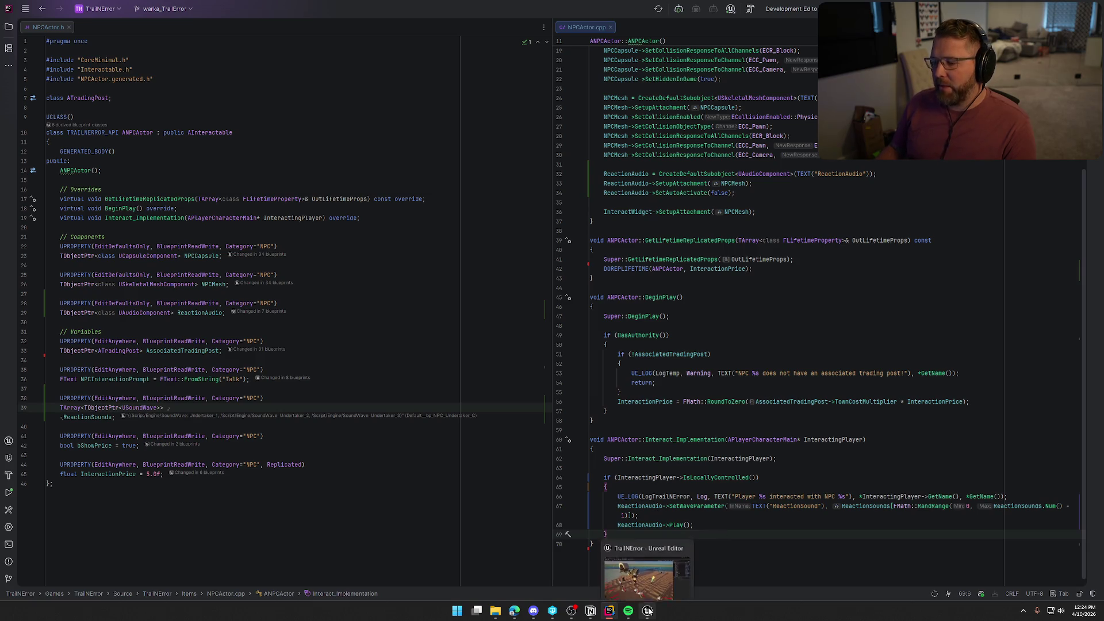
pyautogui.click(647, 569)
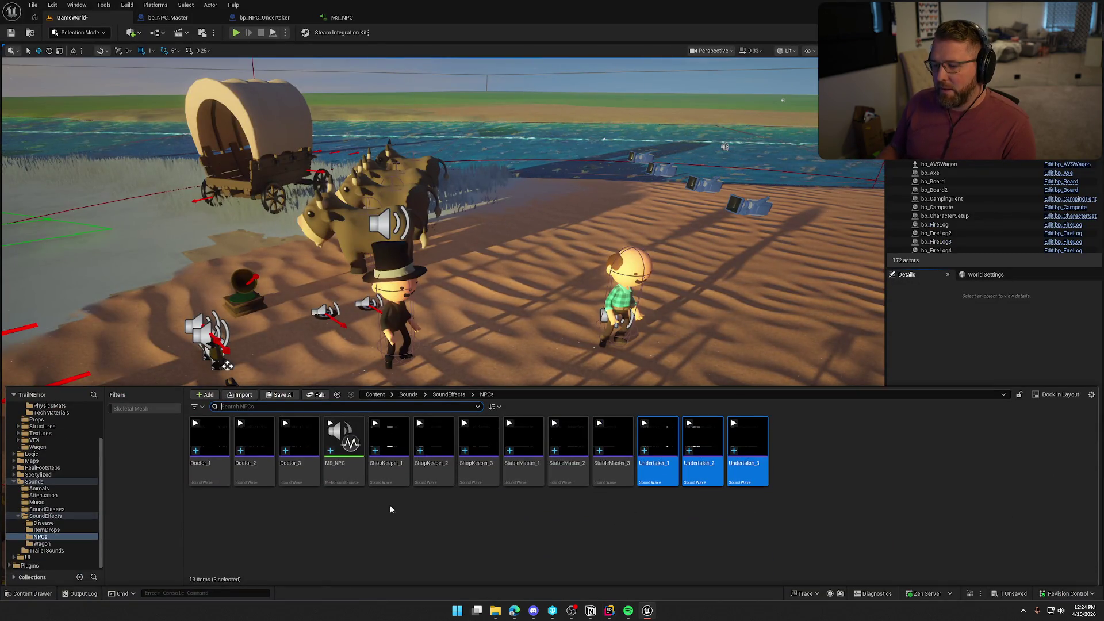
# Step: Select the NPC sound waves including Doctor_1, and open the MS_NPC MetaSound
pyautogui.keyDown('shift'); pyautogui.click(387, 460); pyautogui.keyUp('shift')
pyautogui.keyDown('ctrl'); pyautogui.click(299, 460); pyautogui.keyUp('ctrl')
pyautogui.keyDown('ctrl'); pyautogui.click(254, 460); pyautogui.keyUp('ctrl')
pyautogui.keyDown('ctrl'); pyautogui.click(207, 478); pyautogui.keyUp('ctrl')
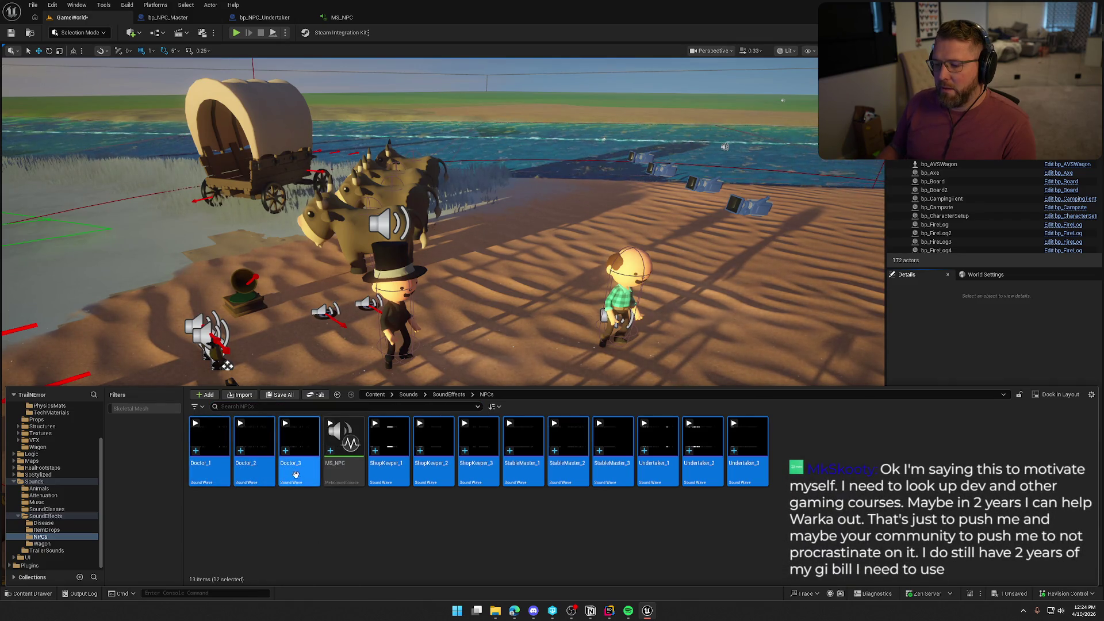
pyautogui.doubleClick(343, 443)
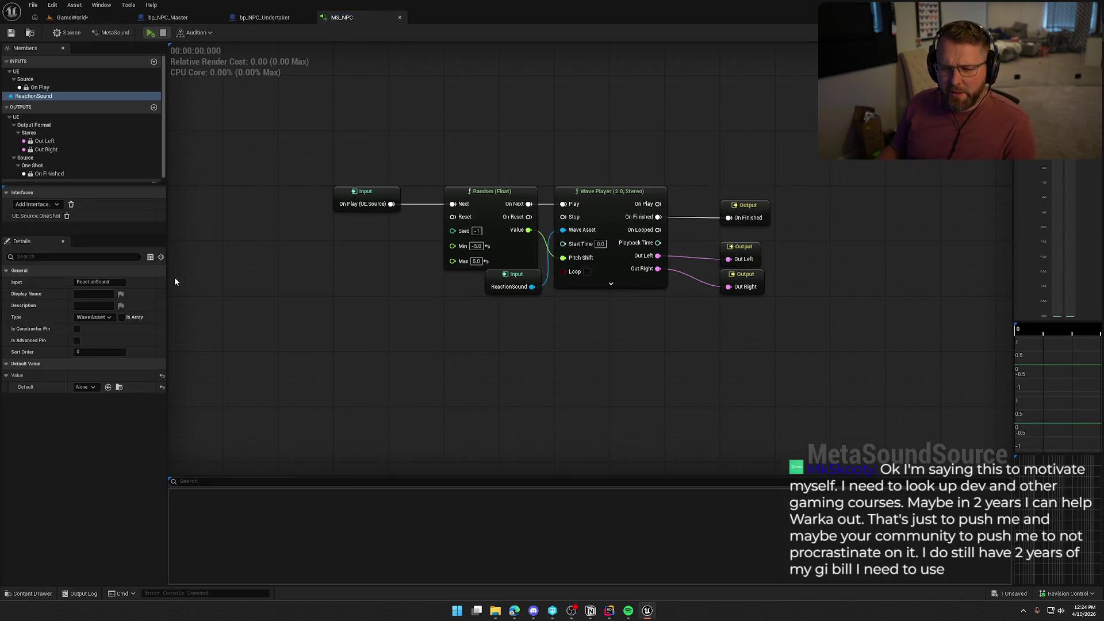
# Step: Set MS_NPC's source Class to SFX, attenuation to Footstep_Atten, and virtualization to Play when Silent
pyautogui.click(68, 32)
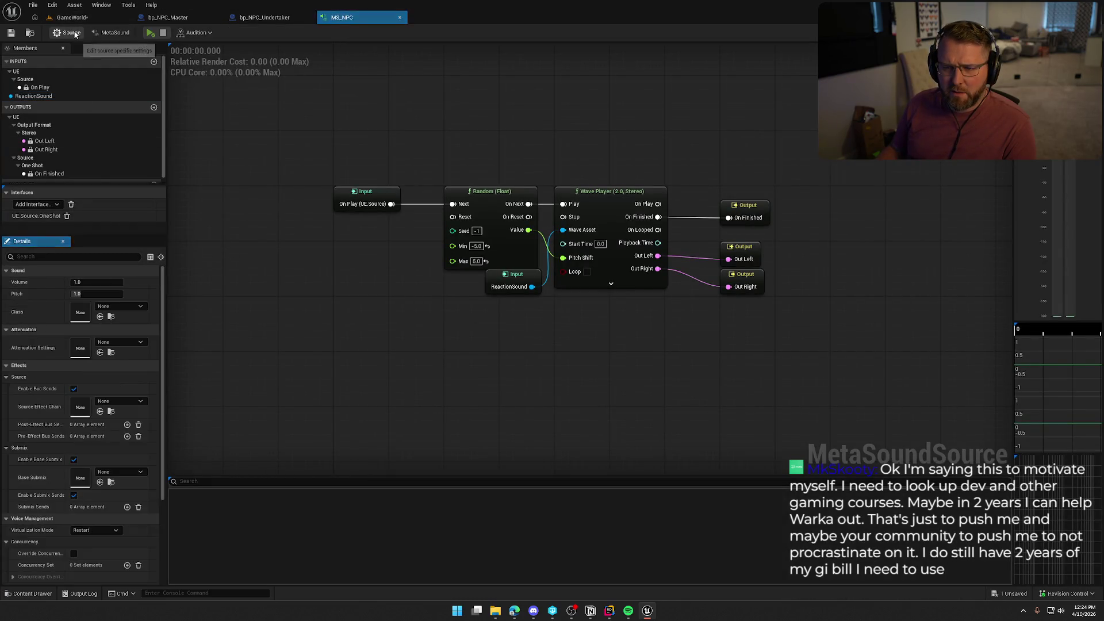
pyautogui.click(125, 306)
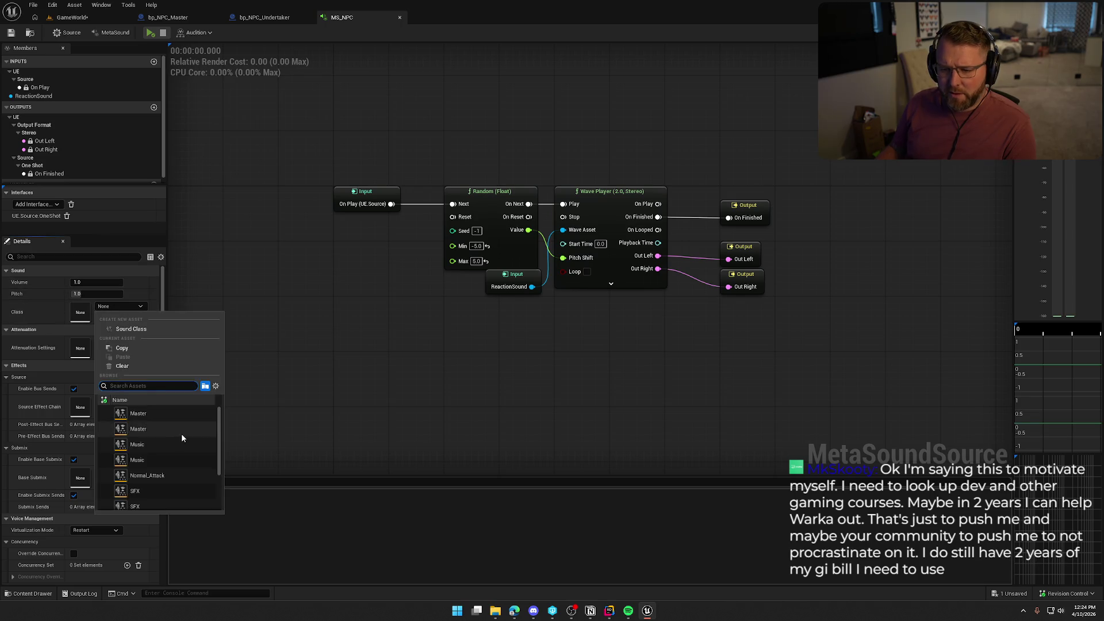
pyautogui.scroll(-3, 143, 442)
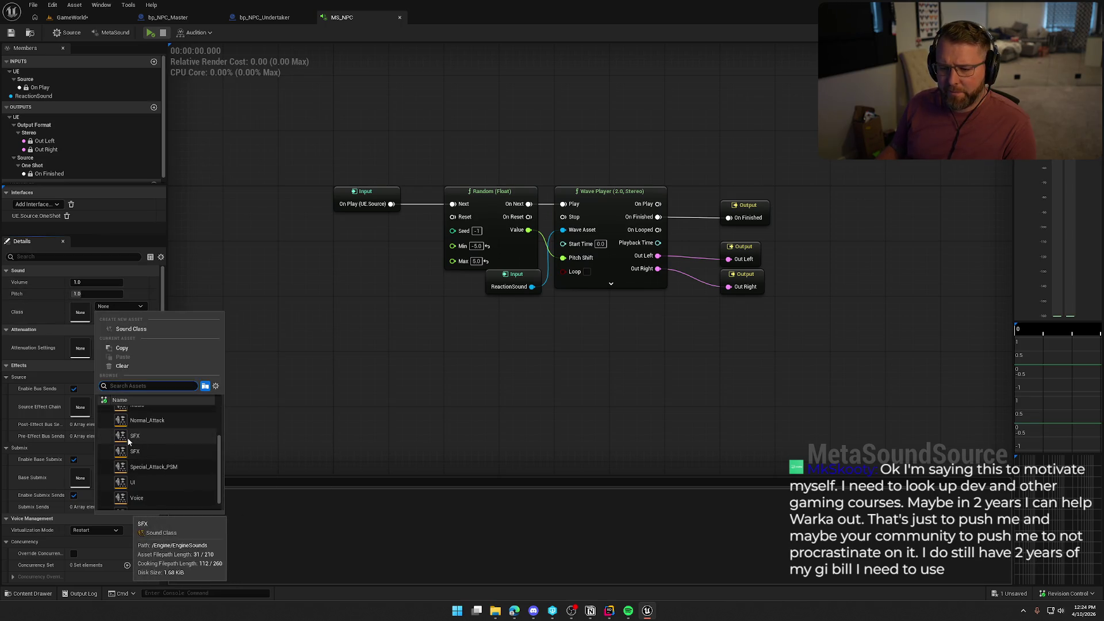
pyautogui.click(216, 385)
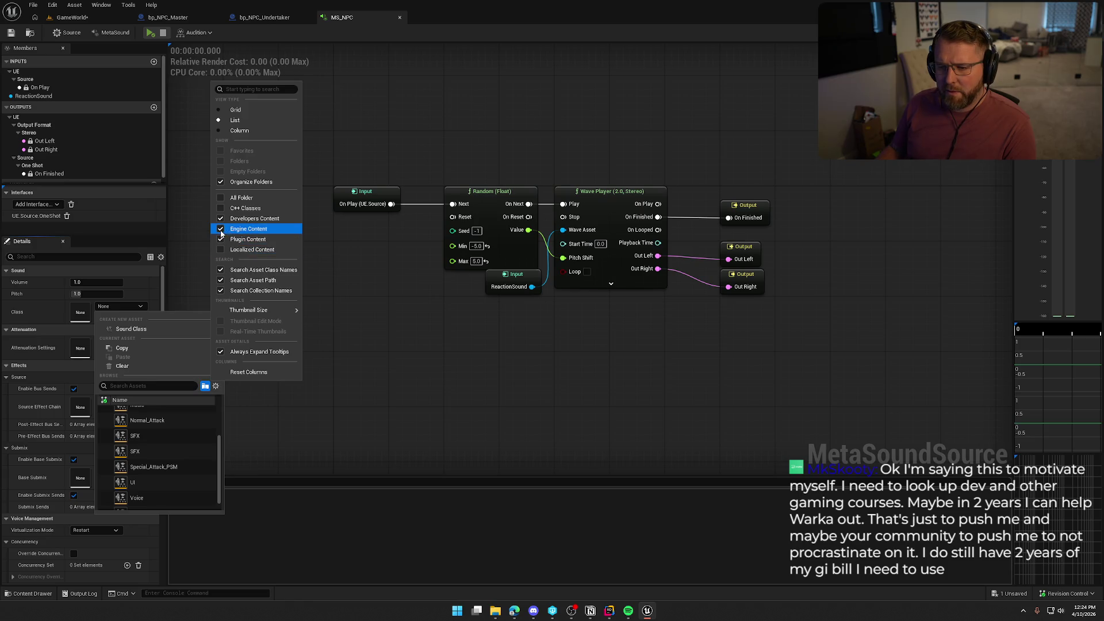
pyautogui.click(147, 450)
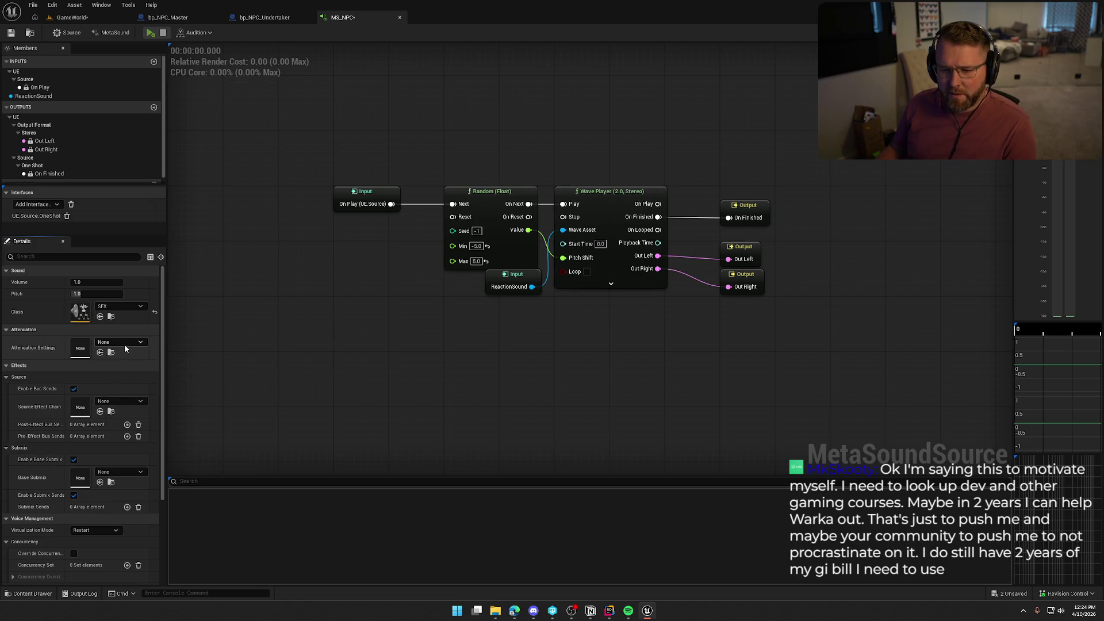
pyautogui.click(124, 345)
pyautogui.click(168, 493)
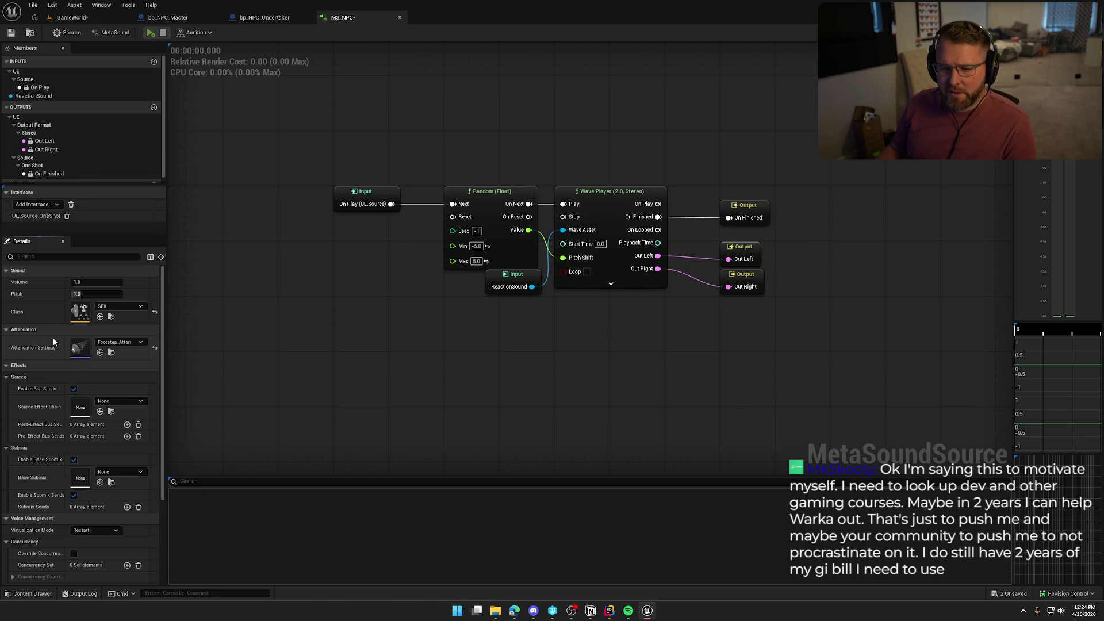
pyautogui.scroll(-2, 54, 335)
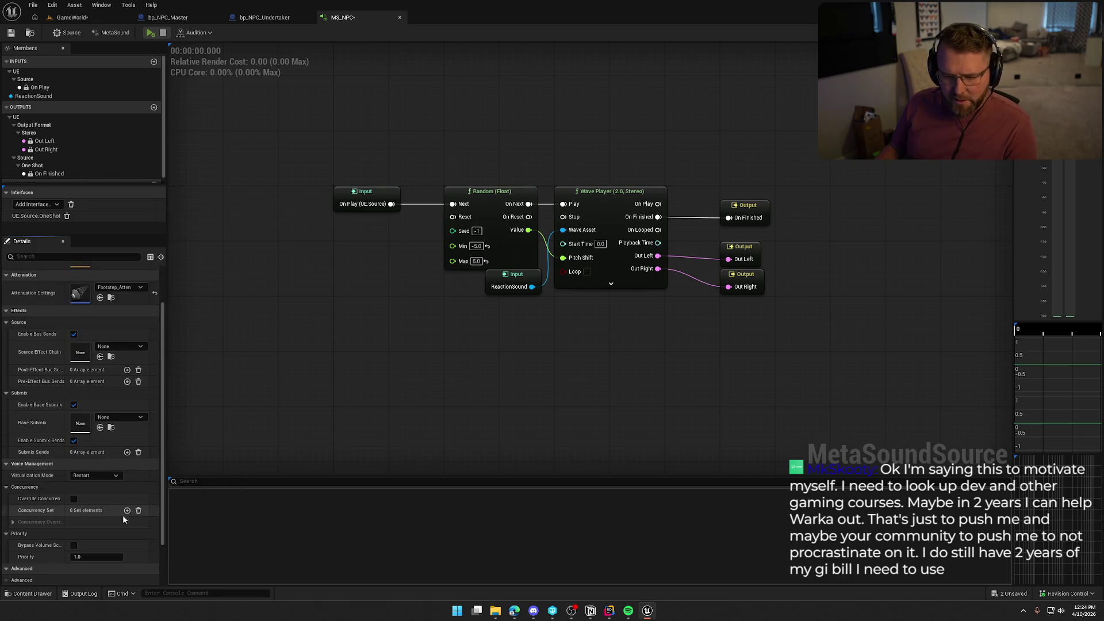
pyautogui.click(102, 475)
pyautogui.click(86, 491)
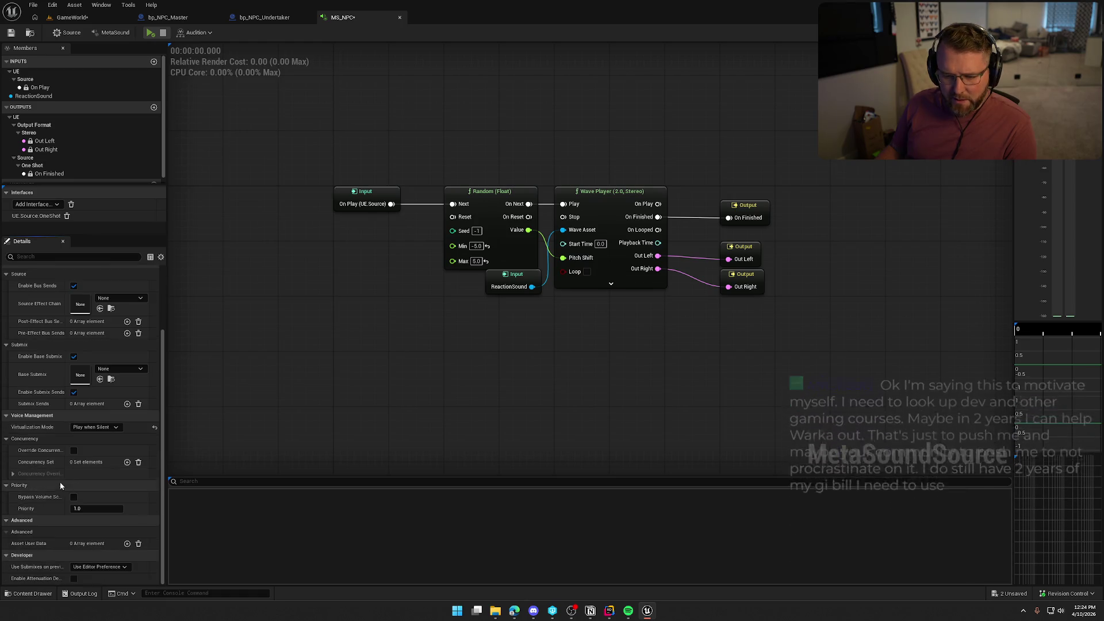
pyautogui.scroll(1, 118, 513)
pyautogui.scroll(2, 118, 513)
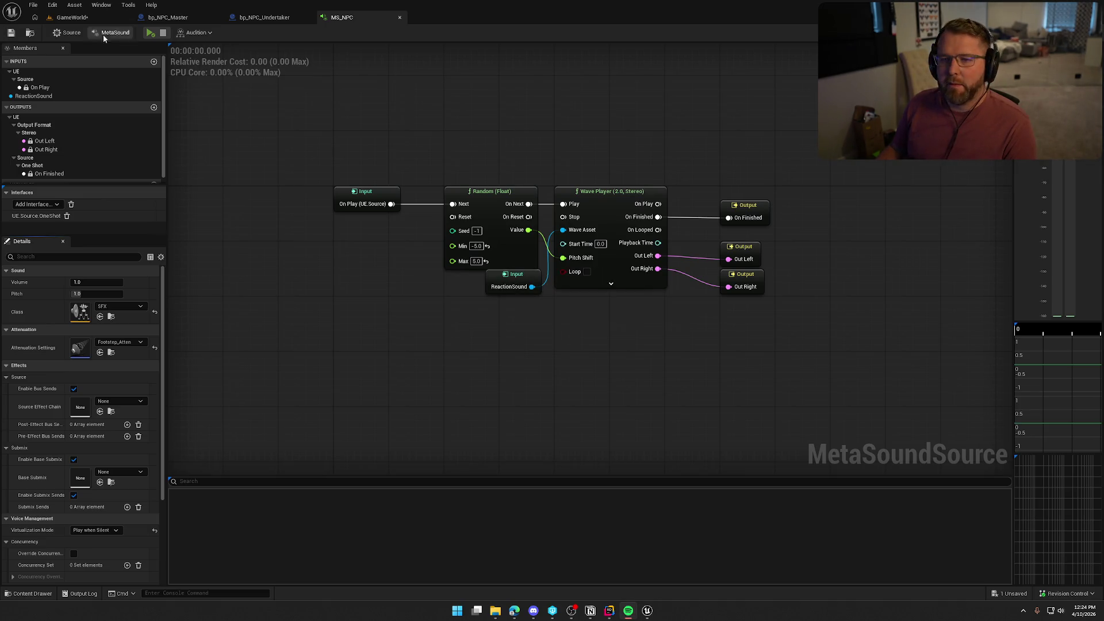
pyautogui.click(72, 18)
# Step: Play-test the GameWorld level in the editor with Alt+P, then stop with Esc
pyautogui.hotkey('alt', 'p')
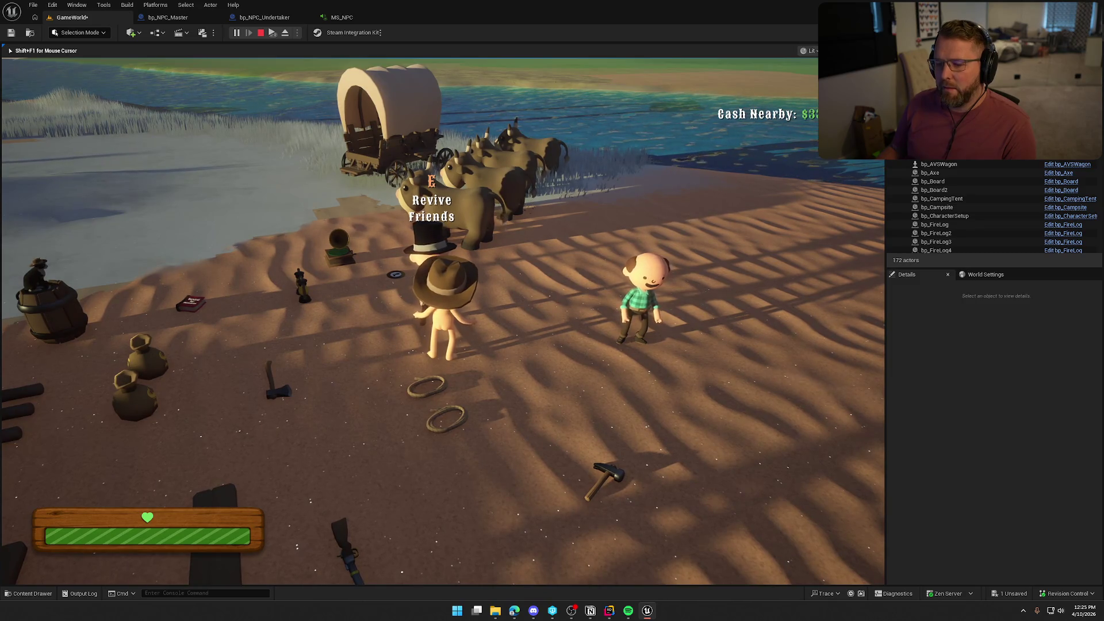
pyautogui.press('Escape')
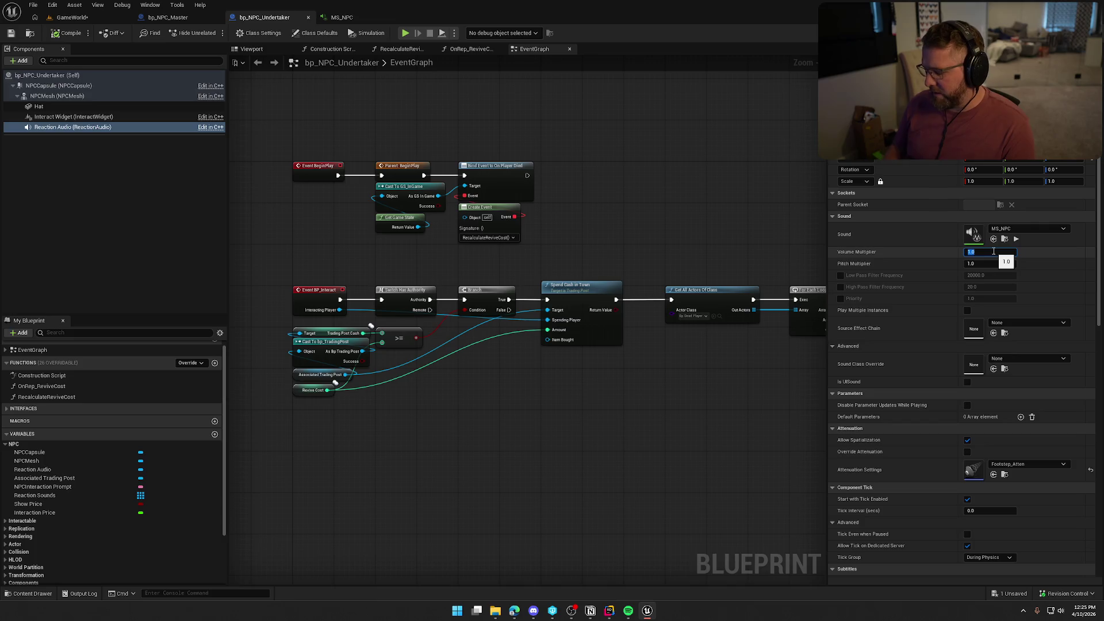
pyautogui.write('5')
# Step: Set the Reaction Audio volume multiplier to 5.0 and run a quick play test
pyautogui.press('Return')
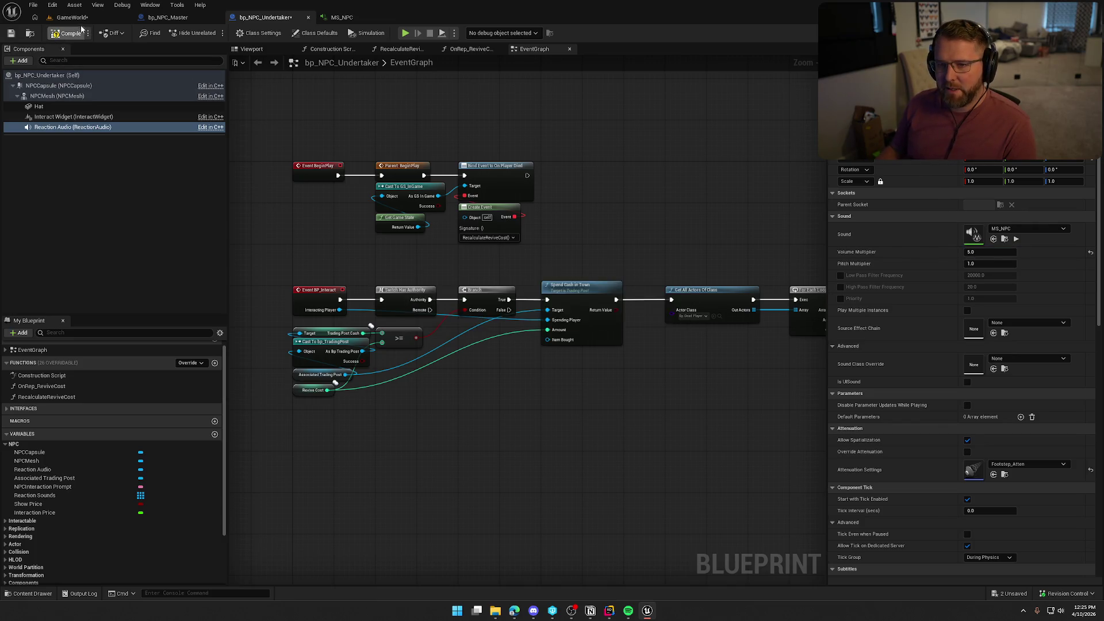
pyautogui.click(74, 18)
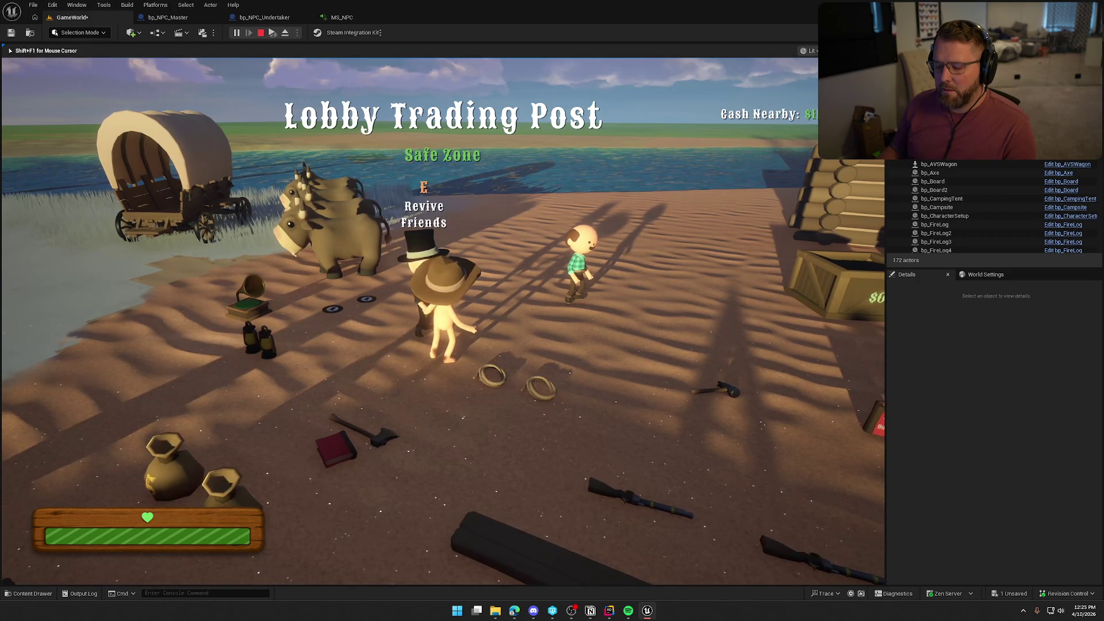
pyautogui.press('Escape')
# Step: On bp_NPC_Undertaker's ReactionAudio, reset volume to 1.0, clear attenuation, and preview MS_NPC
pyautogui.click(265, 18)
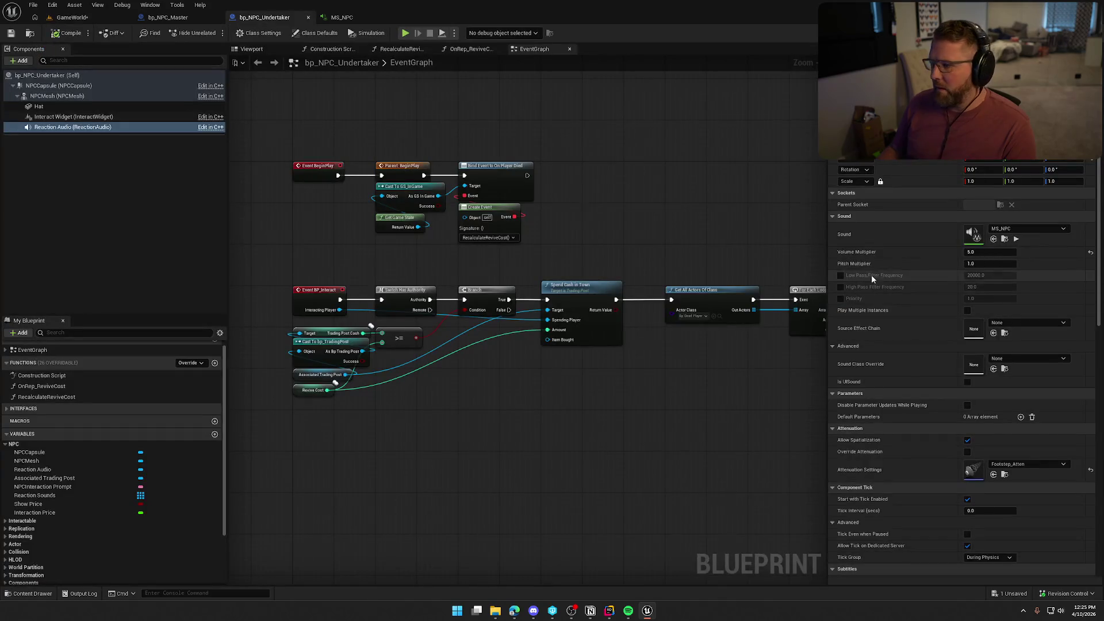
pyautogui.click(1091, 253)
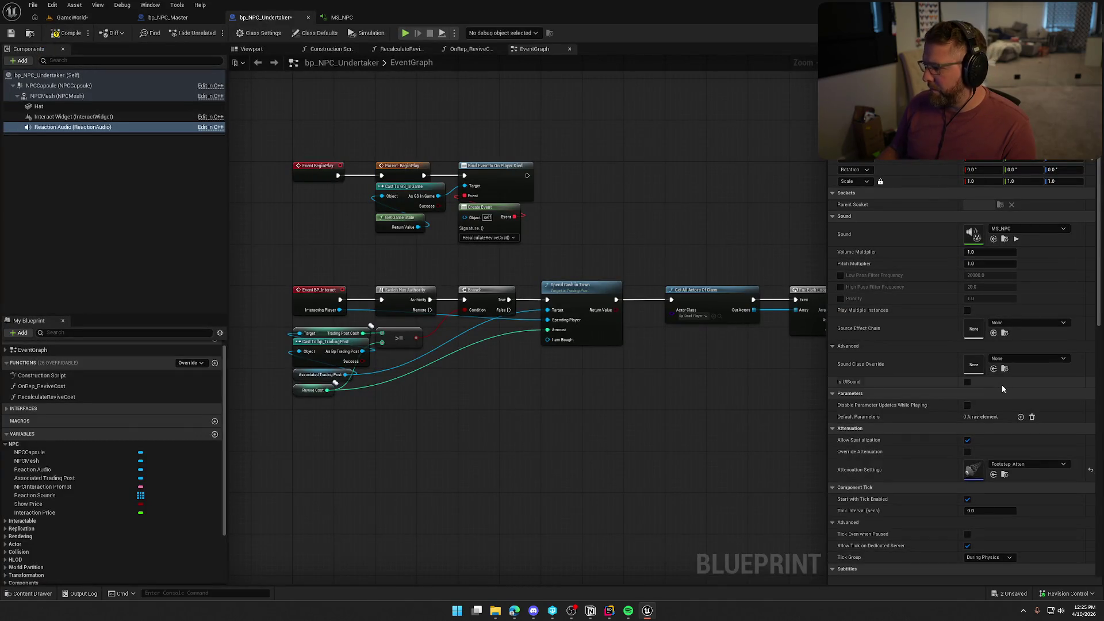
pyautogui.click(1090, 471)
pyautogui.scroll(-10, 1066, 457)
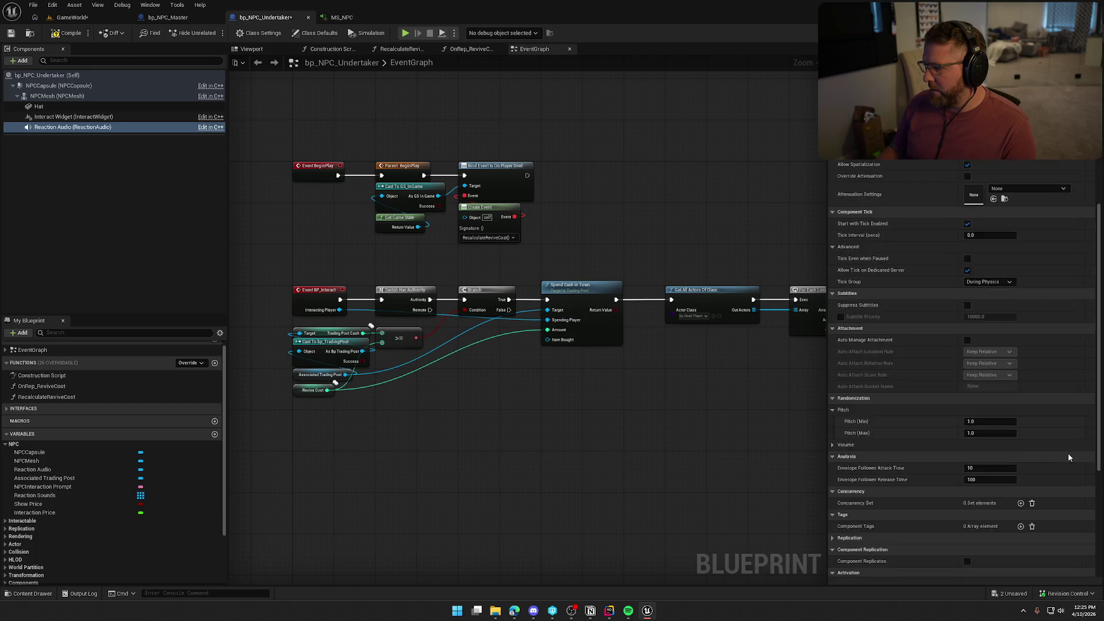
pyautogui.scroll(3, 1075, 451)
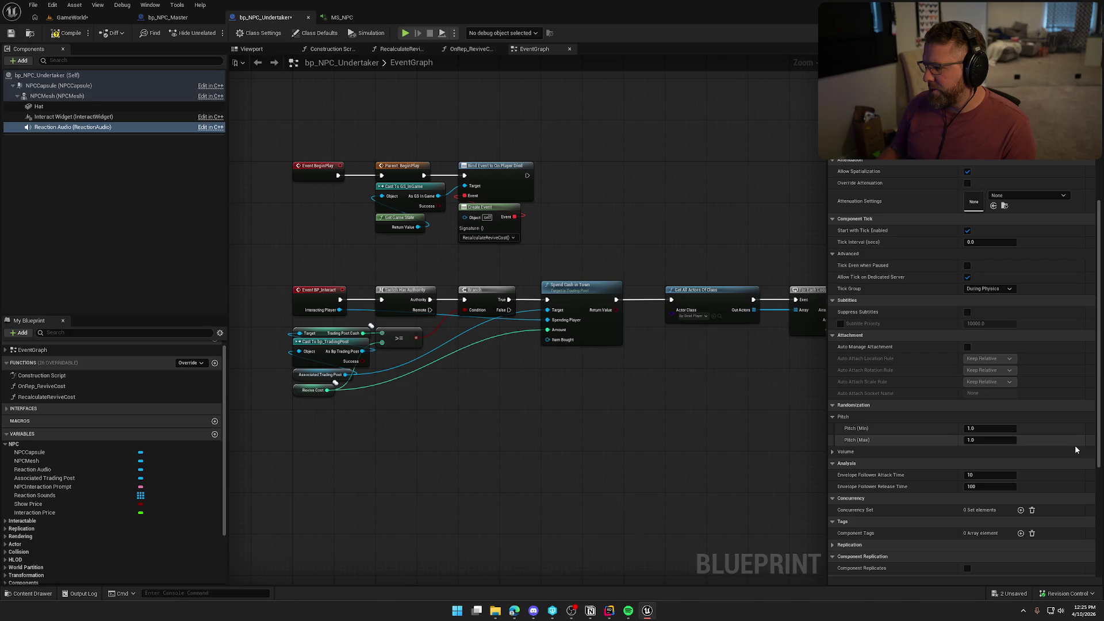
pyautogui.scroll(2, 1076, 449)
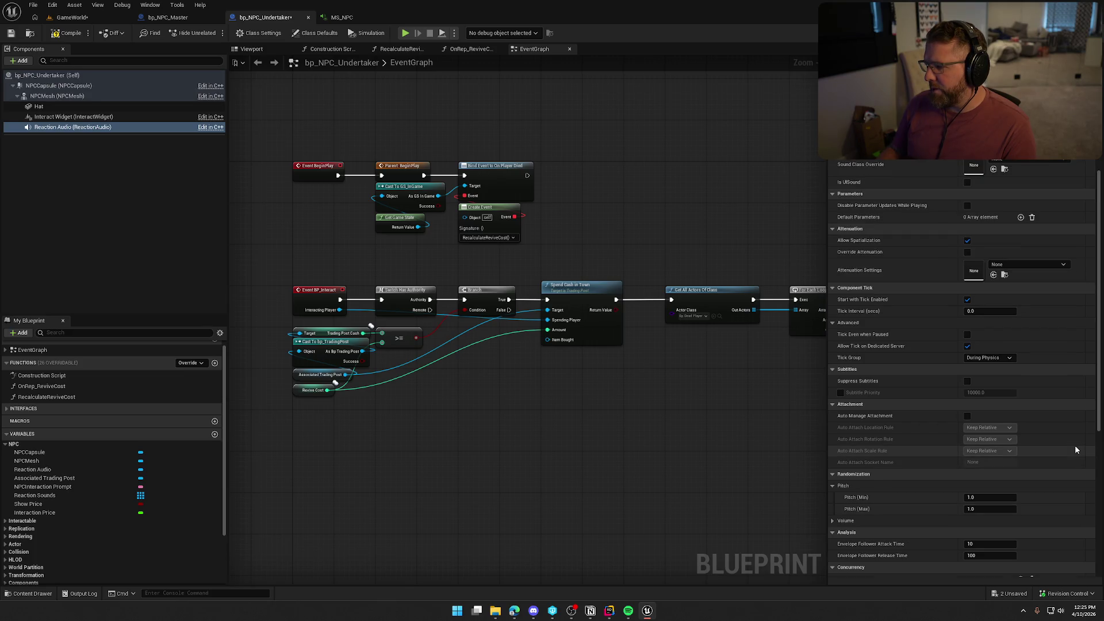
pyautogui.scroll(5, 1075, 449)
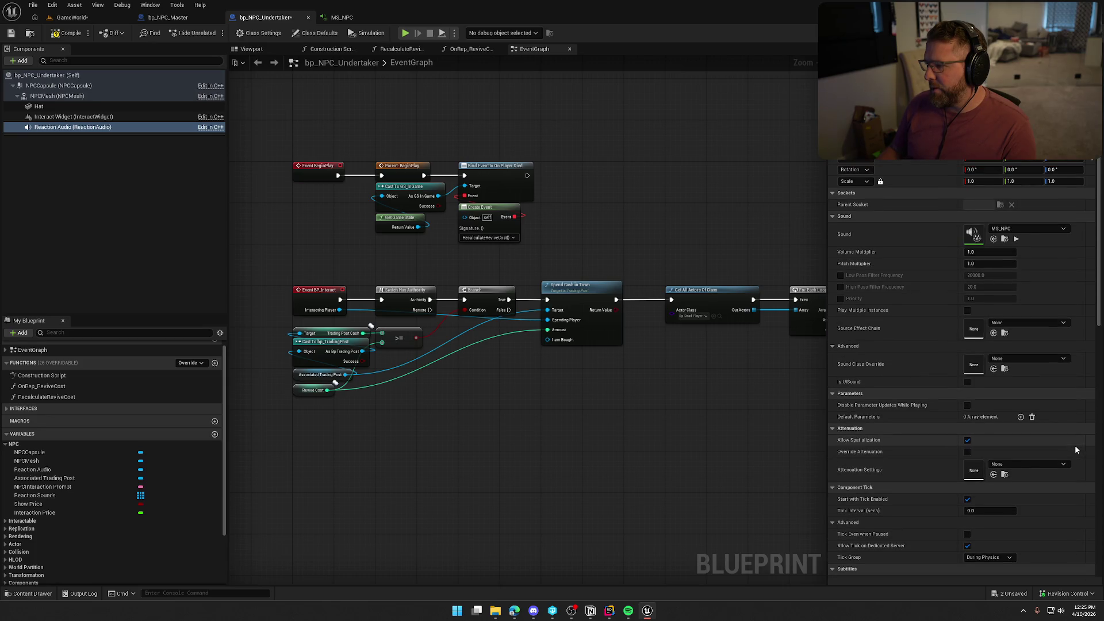
pyautogui.click(1016, 239)
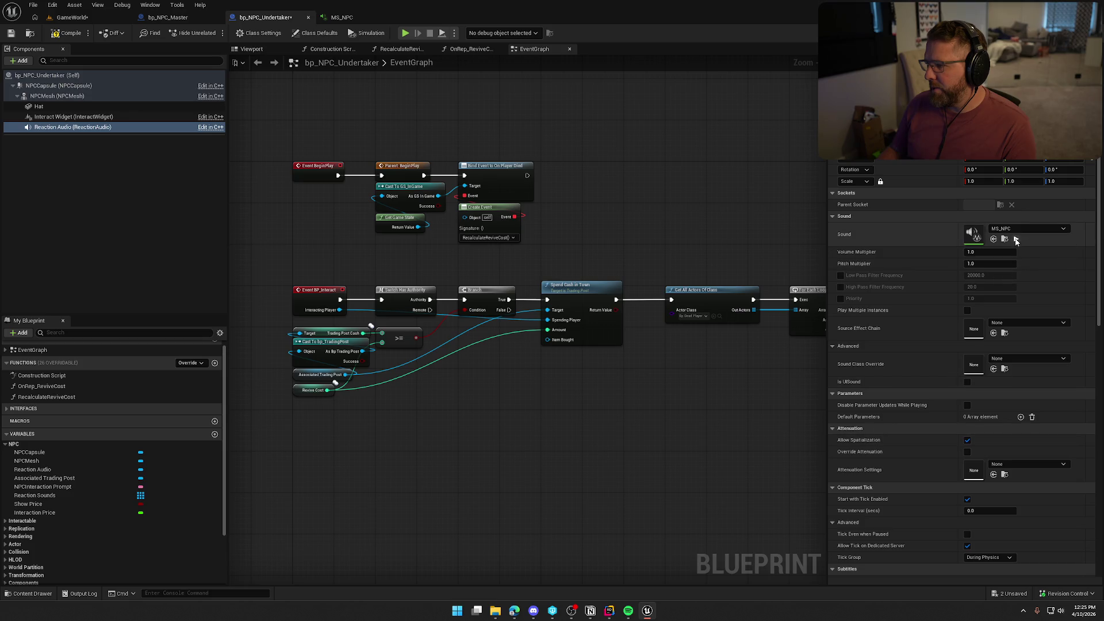
# Step: Make Doctor_1 the default value of MS_NPC's ReactionSound input, searching 'npc'
pyautogui.click(325, 18)
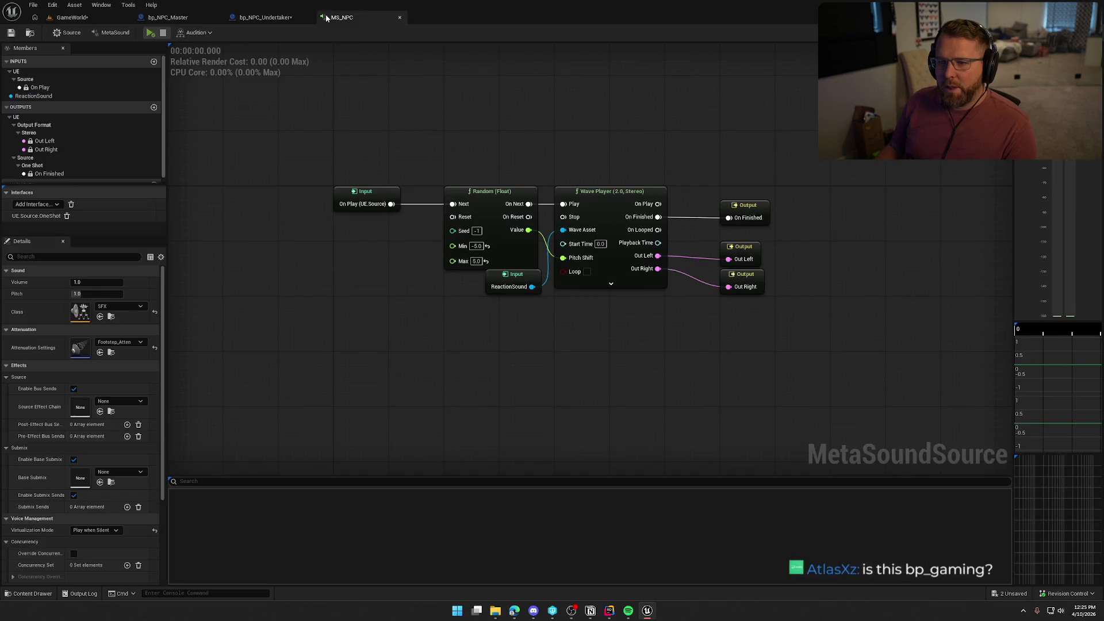
pyautogui.click(512, 283)
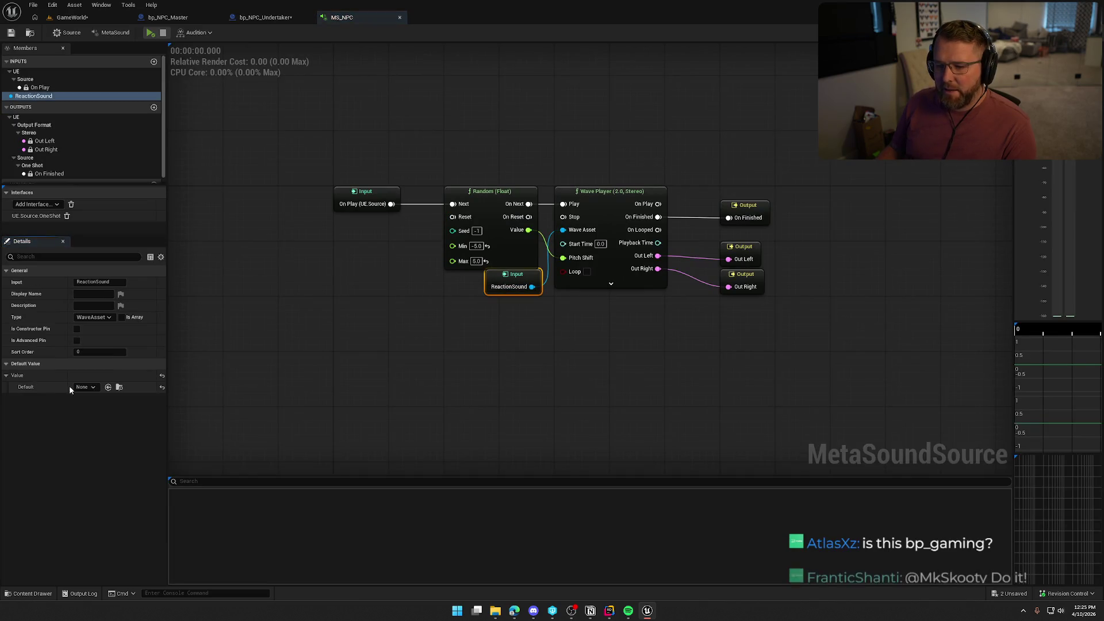
pyautogui.click(80, 388)
pyautogui.moveTo(143, 489)
pyautogui.write('npc')
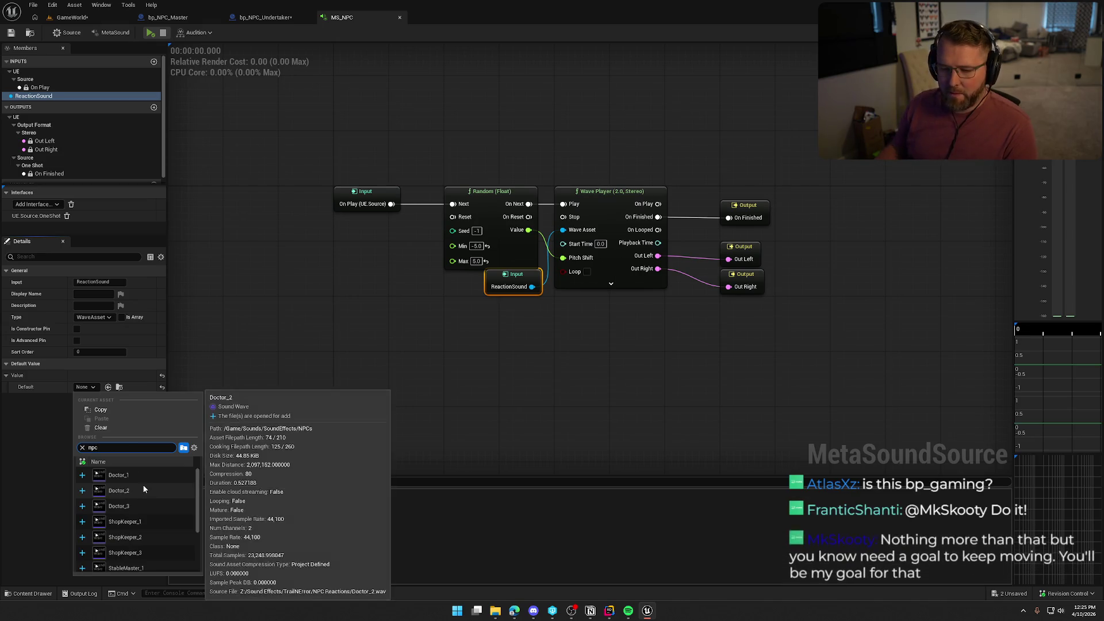
pyautogui.click(115, 474)
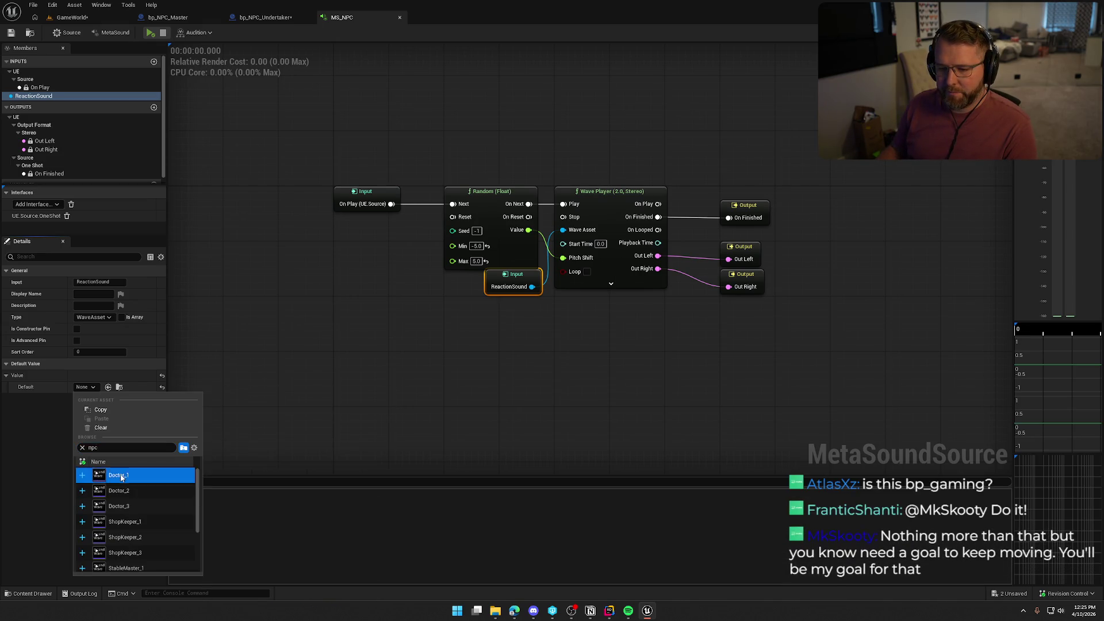
# Step: Audition the MS_NPC MetaSound several times to hear the Doctor_1 reaction
pyautogui.click(150, 33)
pyautogui.click(151, 33)
pyautogui.click(153, 36)
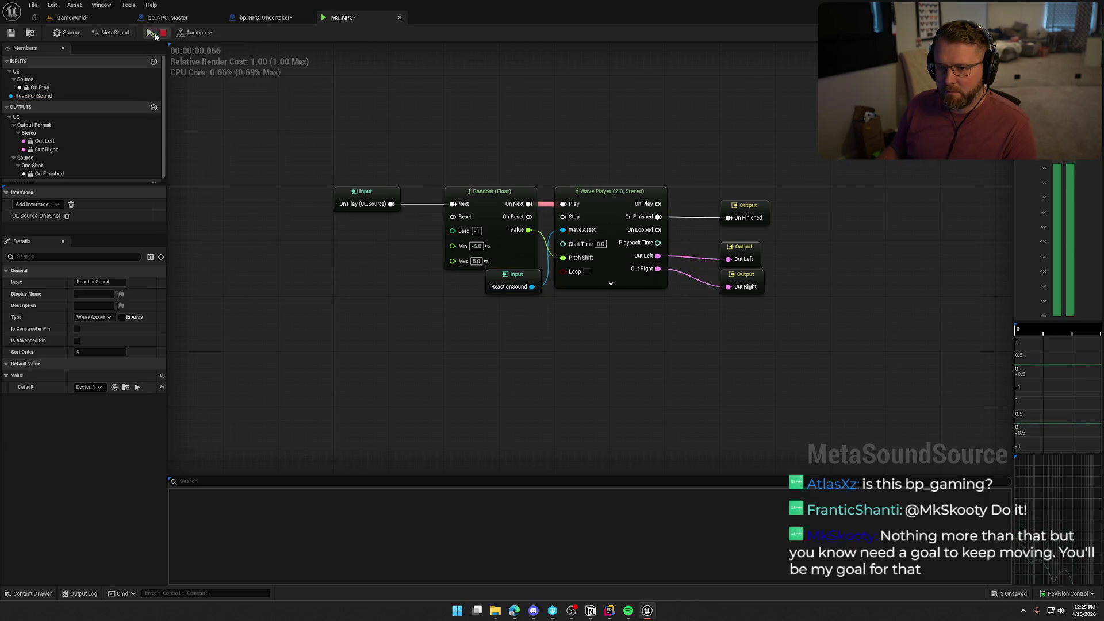
pyautogui.click(64, 20)
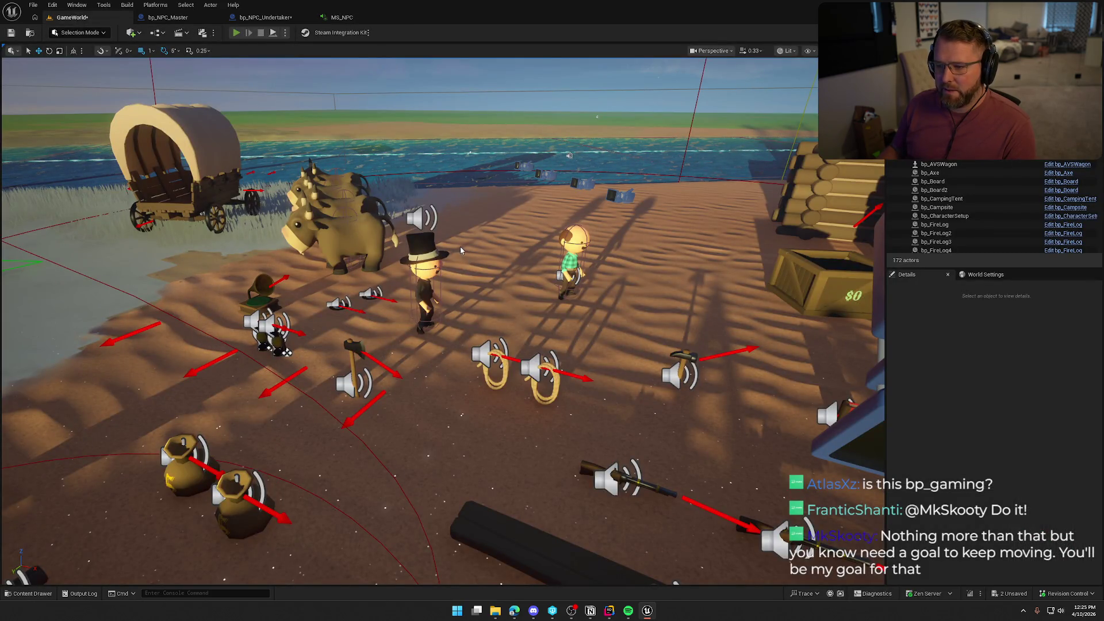
# Step: Play-test the NPC reaction sound in the level, stop the session, and switch to Rider
pyautogui.hotkey('alt', 'p')
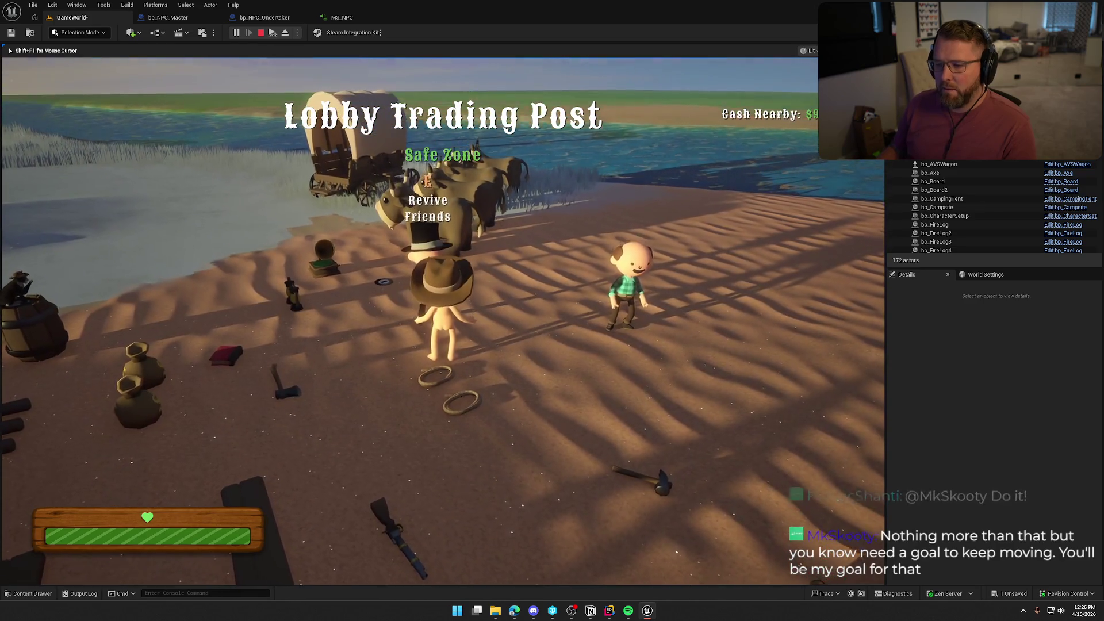
pyautogui.press('Escape')
pyautogui.hotkey('alt', 'Tab')
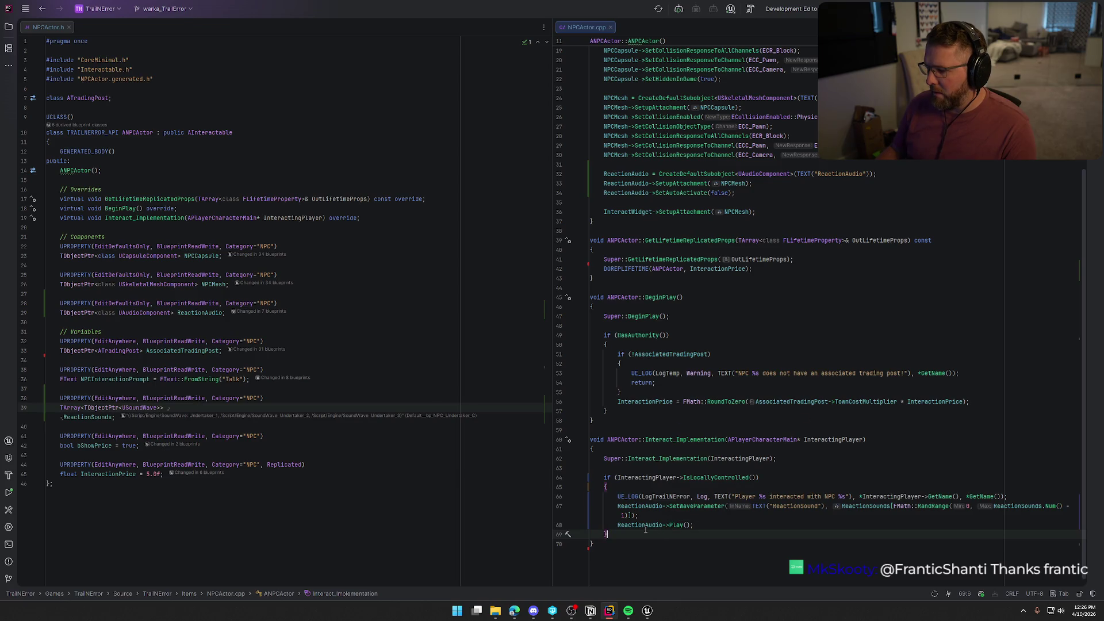
# Step: Return to Unreal's bp_NPC_Undertaker Blueprint and pan its event graph to see more nodes
pyautogui.moveTo(645, 530)
pyautogui.click(647, 610)
pyautogui.click(257, 19)
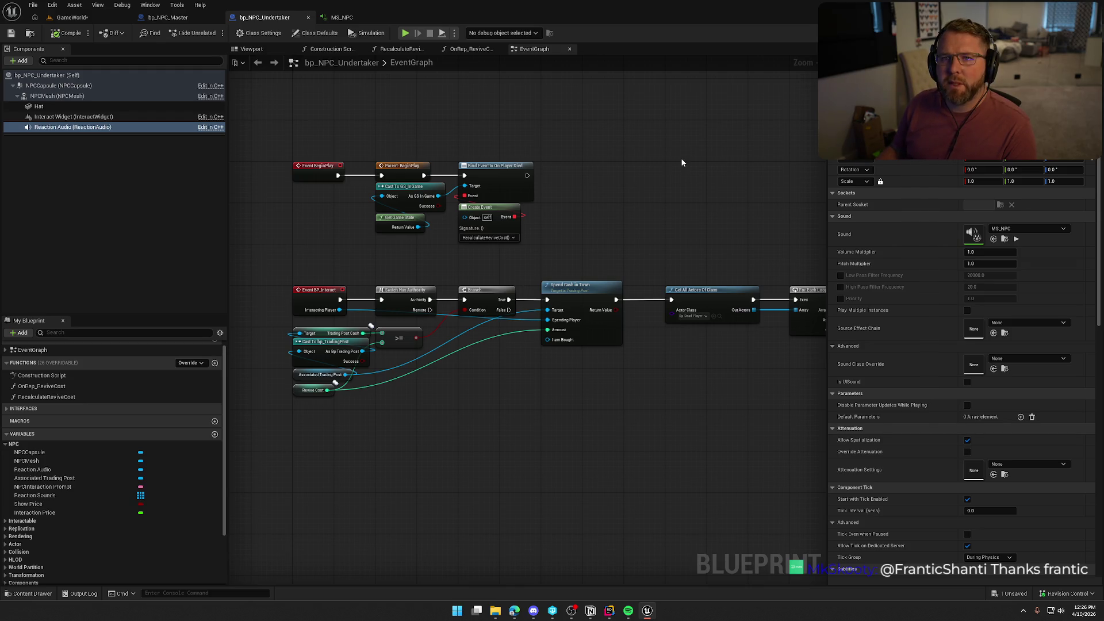
pyautogui.moveTo(682, 159); pyautogui.dragTo(655, 184)
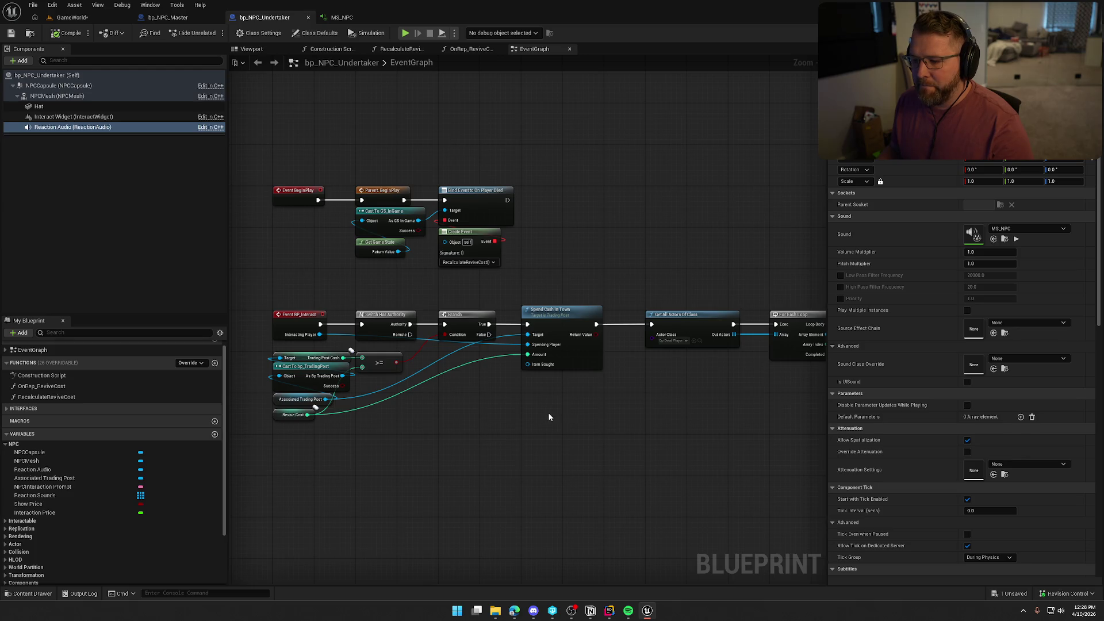
# Step: Bring the NPCActor.h and NPCActor.cpp code in Rider back to the front
pyautogui.click(608, 609)
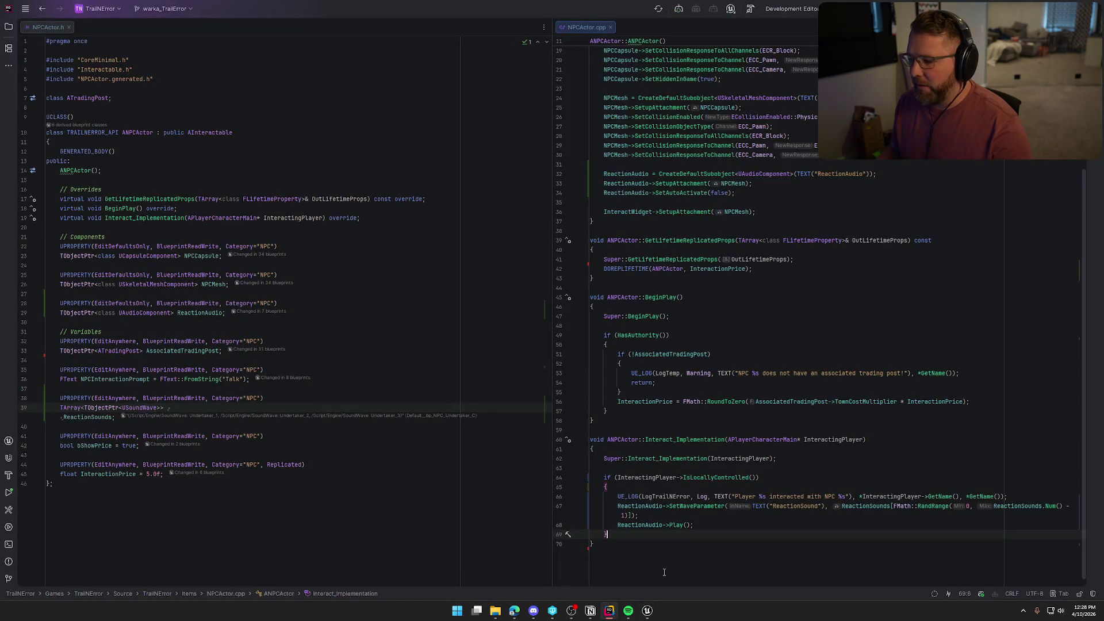
# Step: Check the ReactionSound SetWaveParameter call on line 67 of NPCActor.cpp, then go back to the bp_NPC_Undertaker Blueprint
pyautogui.scroll(-1, 730, 470)
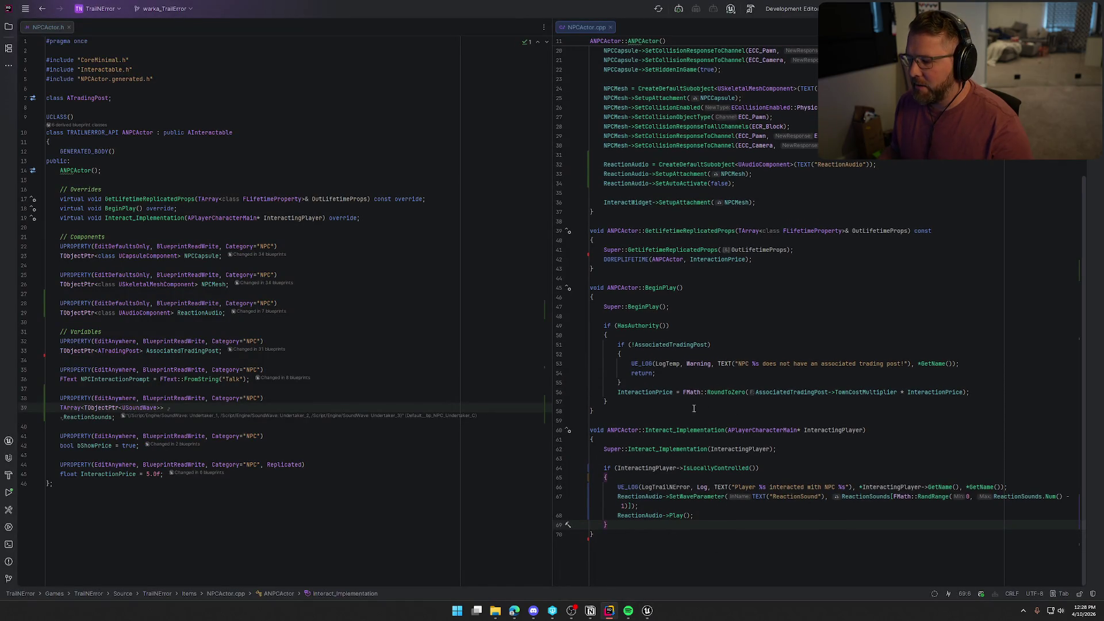
pyautogui.click(679, 496)
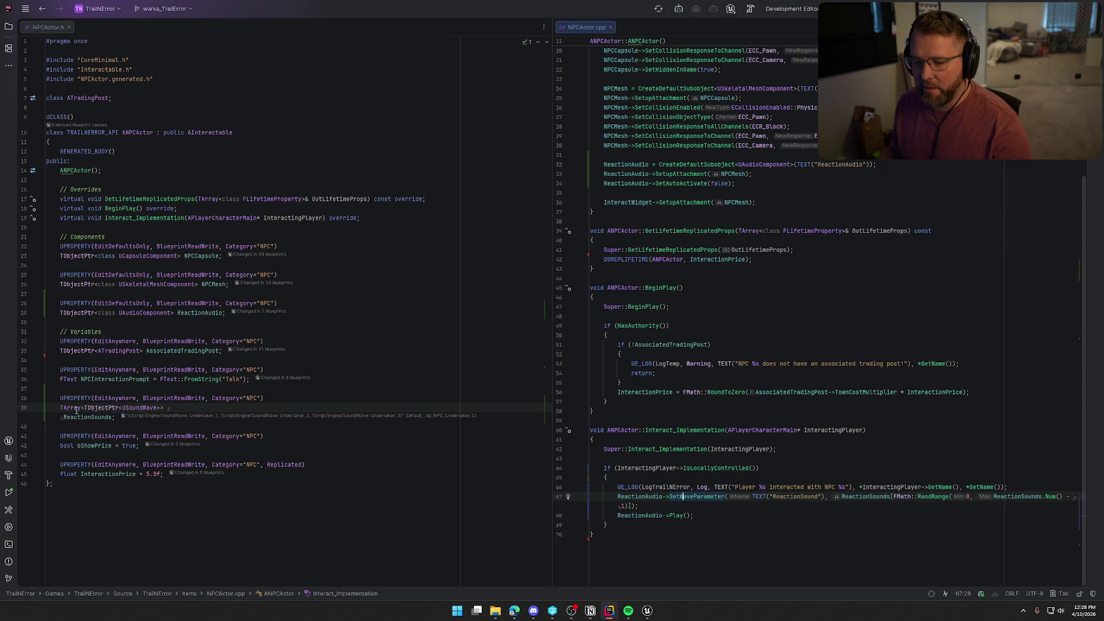
pyautogui.click(646, 610)
pyautogui.click(82, 6)
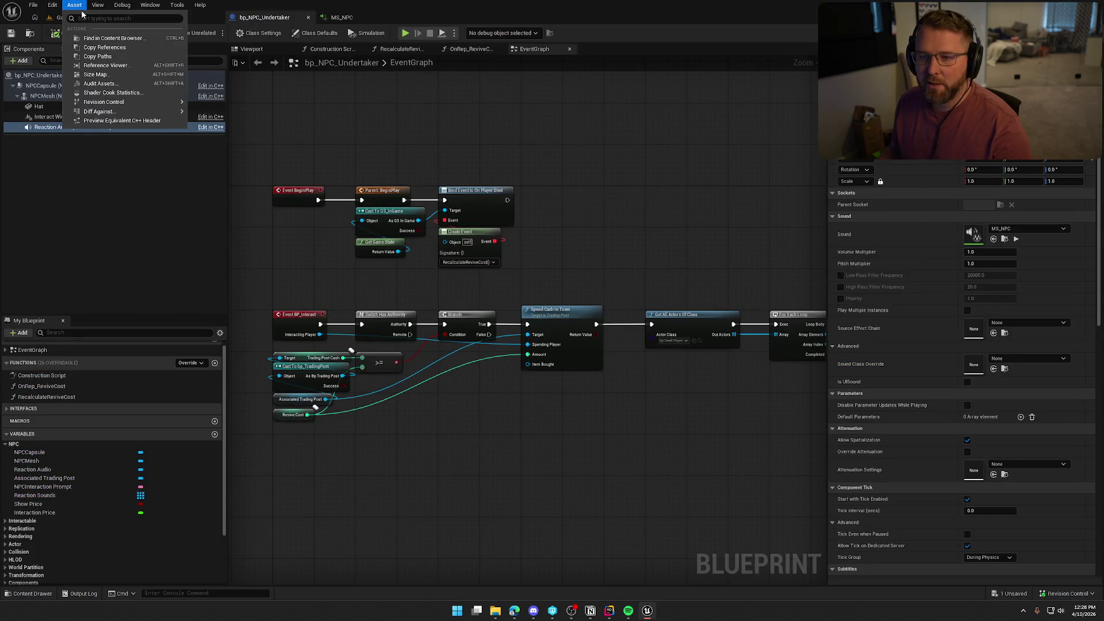